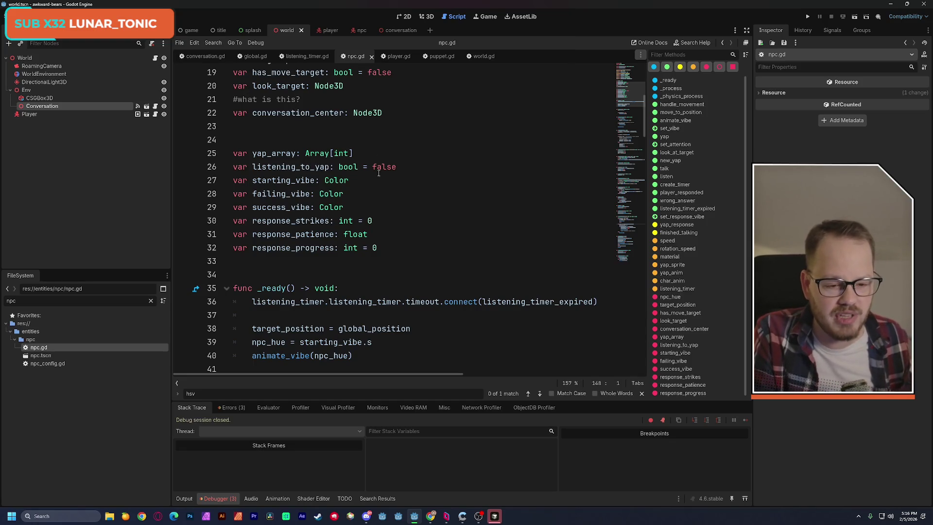
- In npc.gd's _ready, change starting_vibe.s to starting_vibe.h, then launch the current scene
{"action": "scroll", "coordinate": [378, 172], "scroll_direction": "down", "scroll_amount": 4}
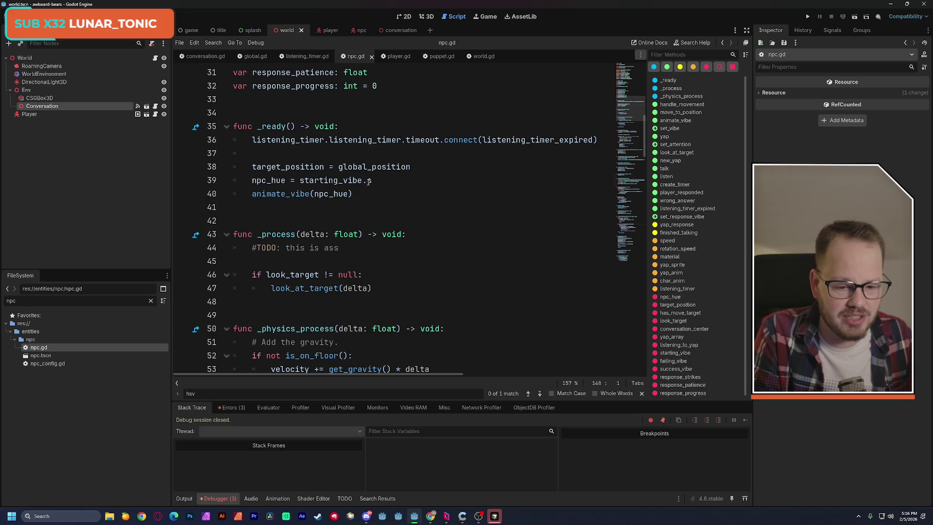
{"action": "left_click", "coordinate": [368, 180]}
{"action": "key", "text": "BackSpace"}
{"action": "type", "text": "h"}
{"action": "left_click", "coordinate": [446, 152]}
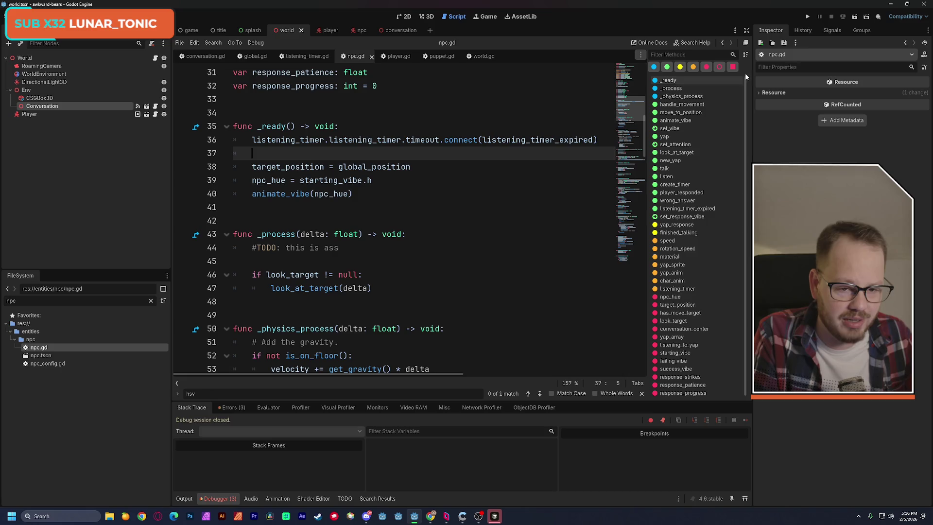
{"action": "left_click", "coordinate": [850, 17]}
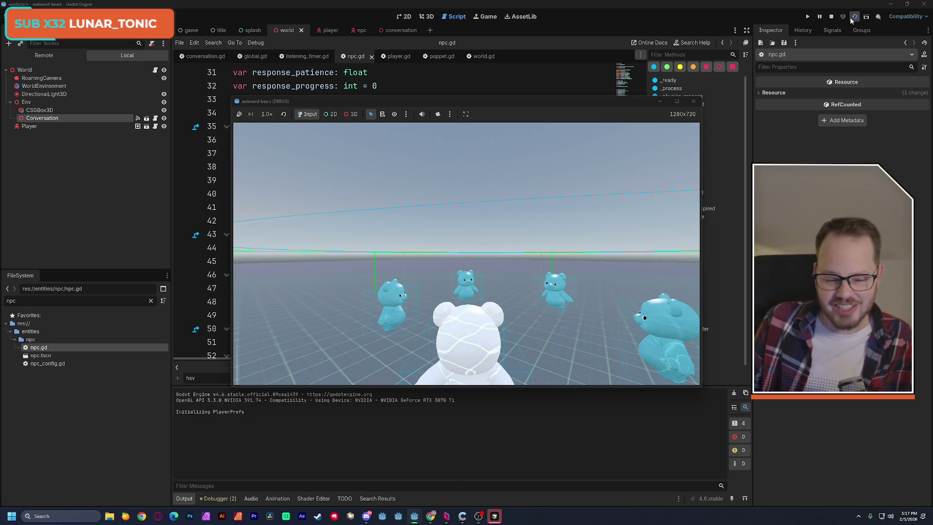
- Close the running bear game to return to the npc.gd script
{"action": "left_click", "coordinate": [697, 105]}
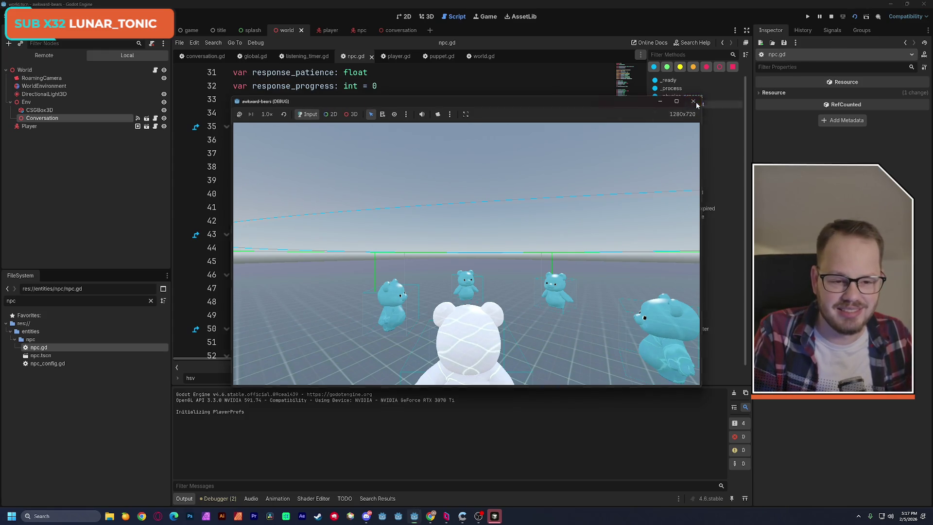
{"action": "left_click_drag", "start_coordinate": [627, 160], "coordinate": [627, 229]}
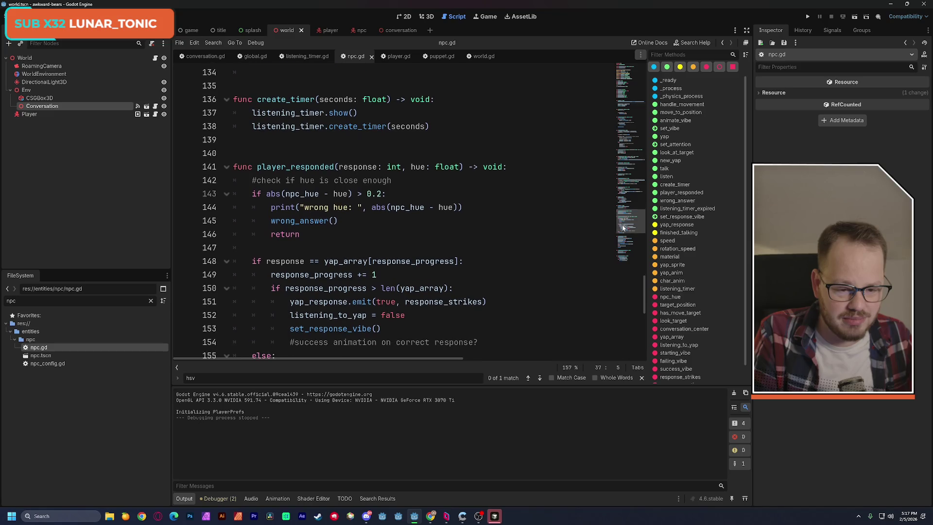
- Change the print message from 'wrong hue' to 'hue difference'
{"action": "left_click_drag", "start_coordinate": [271, 207], "coordinate": [474, 209]}
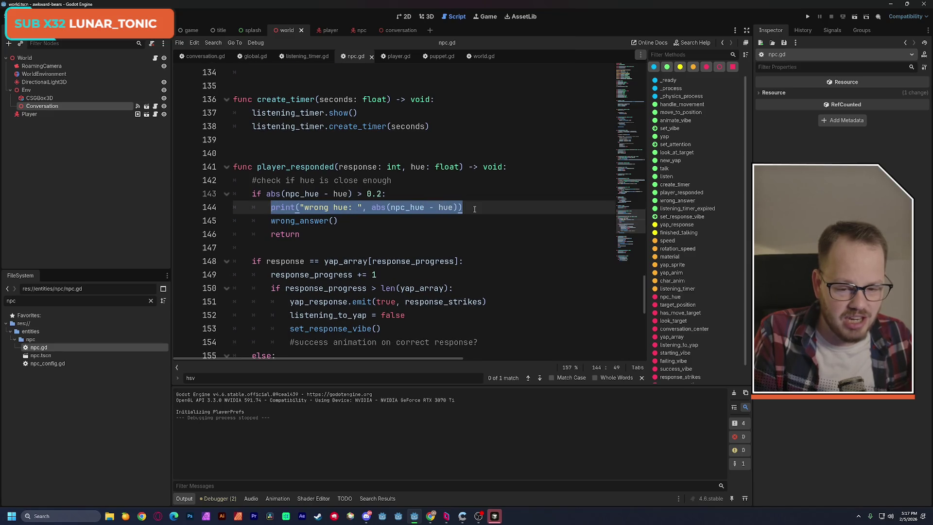
{"action": "left_click", "coordinate": [475, 209]}
{"action": "double_click", "coordinate": [347, 208]}
{"action": "left_click_drag", "start_coordinate": [304, 208], "coordinate": [349, 208]}
{"action": "type", "text": "hue differ"}
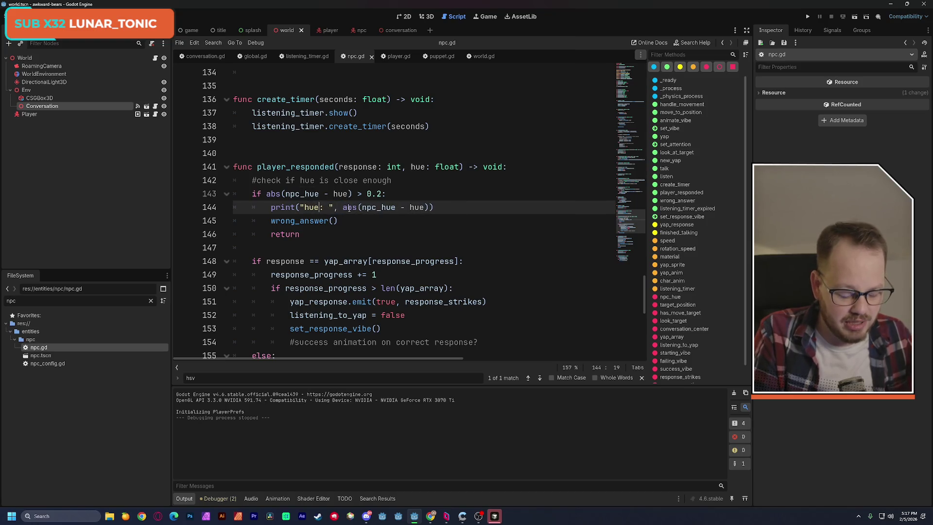
{"action": "type", "text": "ence"}
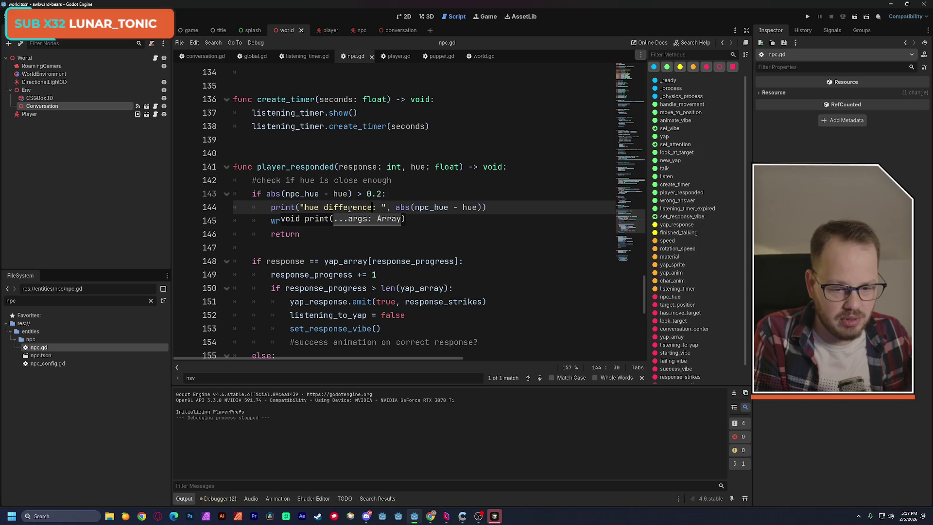
- Move print("hue difference: ", abs(npc_hue - hue)) to the top of player_responded, above the hue check
{"action": "left_click_drag", "start_coordinate": [270, 207], "coordinate": [487, 207]}
{"action": "key", "text": "BackSpace"}
{"action": "key", "text": "BackSpace"}
{"action": "key", "text": "BackSpace"}
{"action": "key", "text": "BackSpace"}
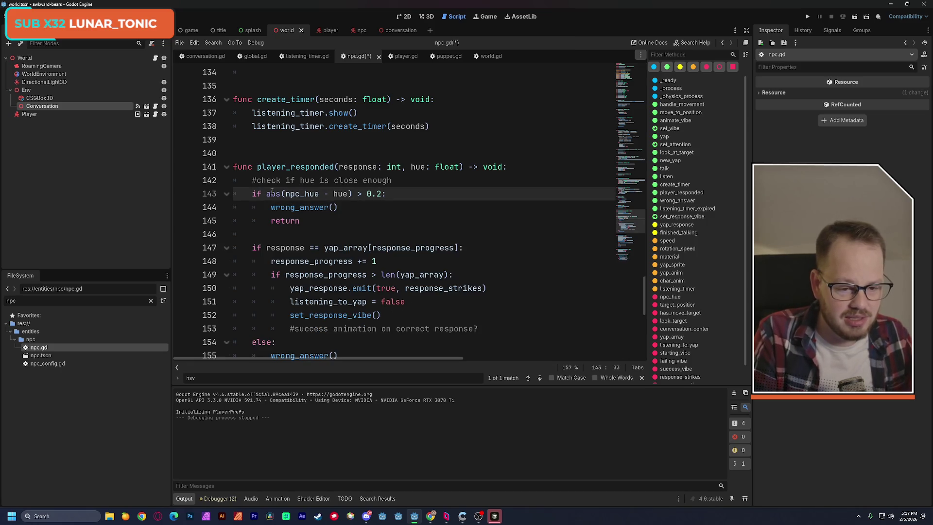
{"action": "key", "text": "Up"}
{"action": "key", "text": "Home"}
{"action": "key", "text": "Return"}
{"action": "key", "text": "Return"}
{"action": "key", "text": "Up"}
{"action": "type", "text": "print(\"hue difference: \", abs(npc_hue - hue))"}
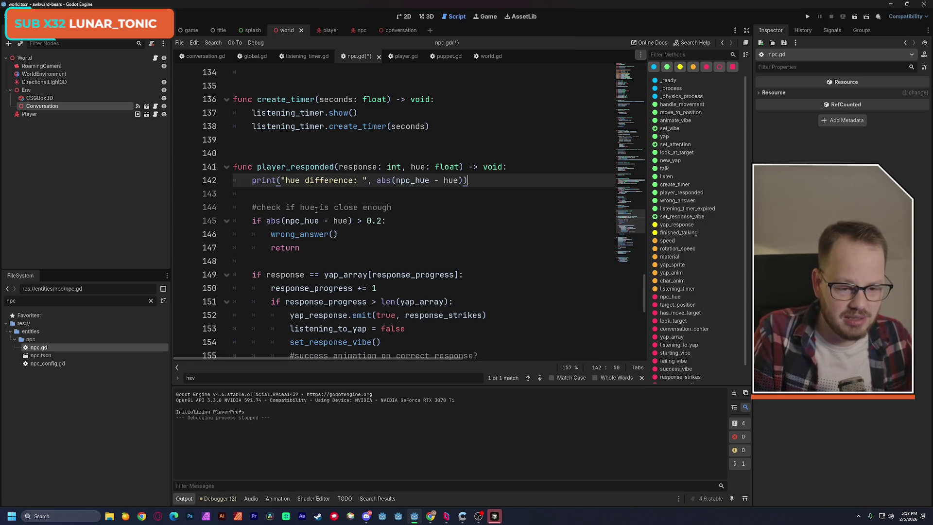
- Save npc.gd and run the scene to see the hue difference printout
{"action": "key", "text": "Down"}
{"action": "key", "text": "ctrl+s"}
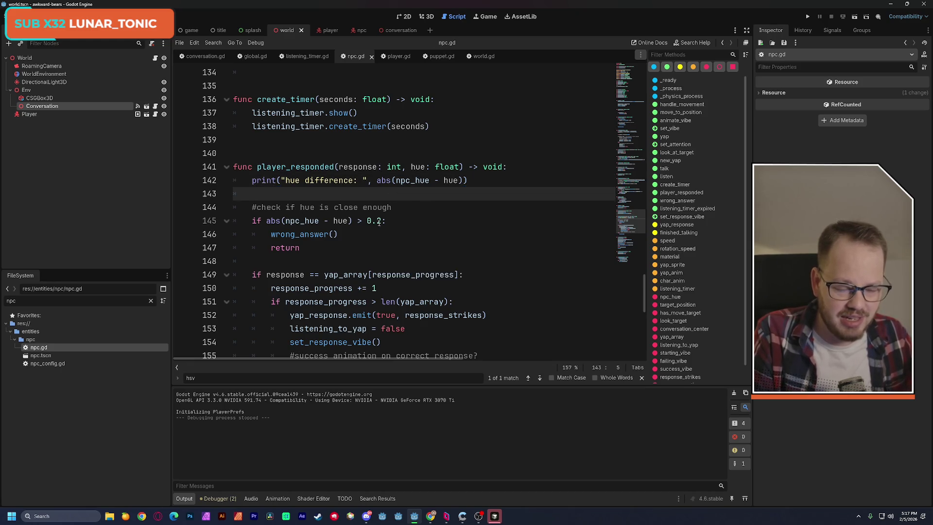
{"action": "left_click_drag", "start_coordinate": [367, 222], "coordinate": [380, 224]}
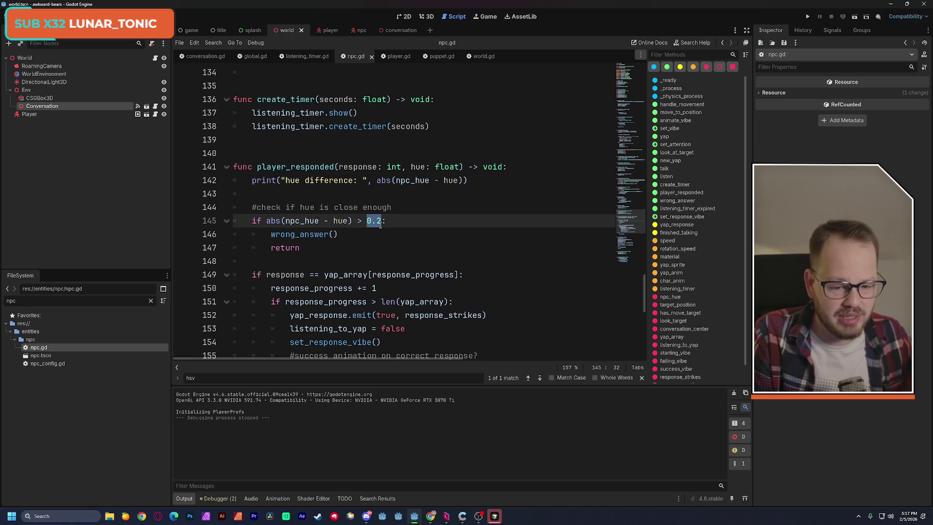
{"action": "left_click", "coordinate": [409, 202]}
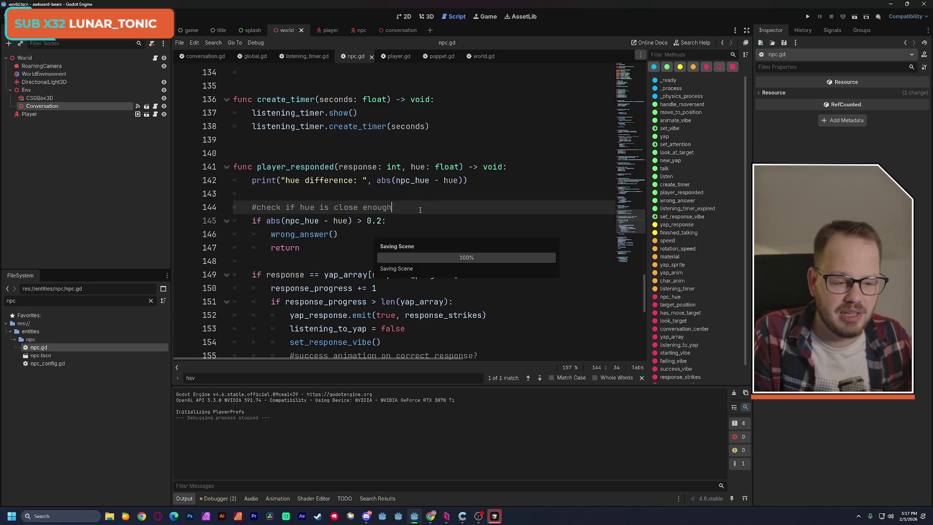
{"action": "left_click", "coordinate": [853, 17]}
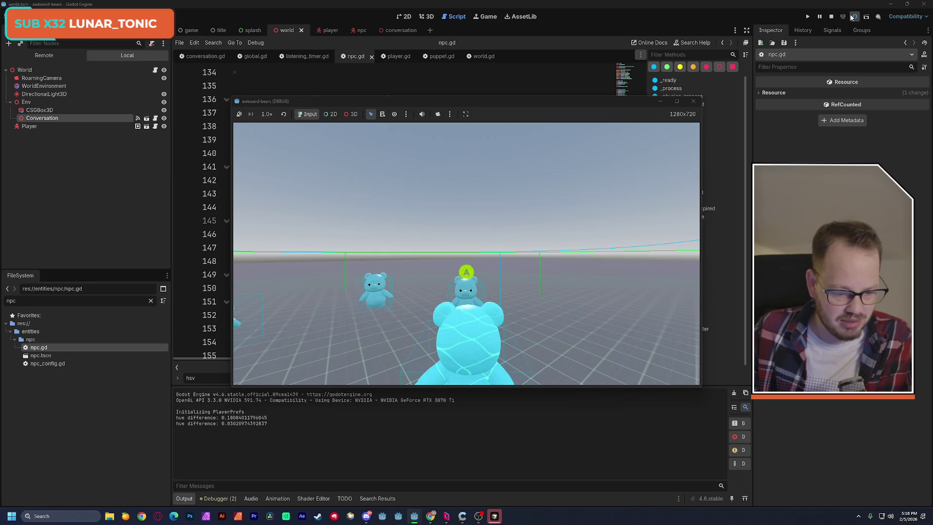
- Answer the NPC's prompts with the A key five times until the debugger halts in player_responded
{"action": "key", "text": "a"}
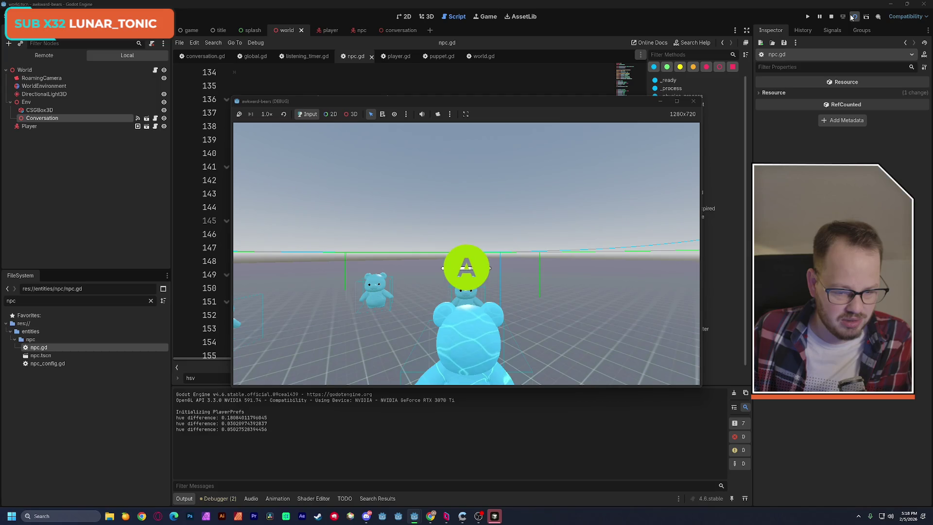
{"action": "key", "text": "a"}
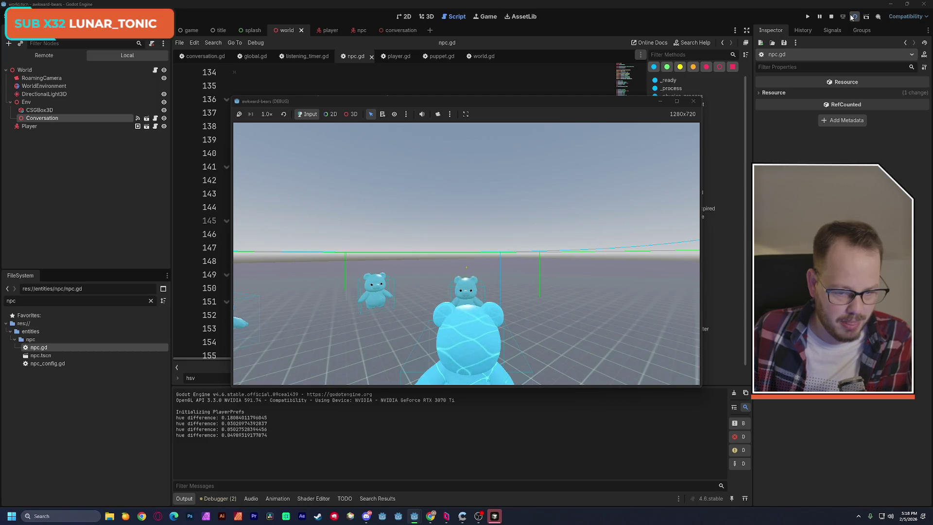
{"action": "key", "text": "a"}
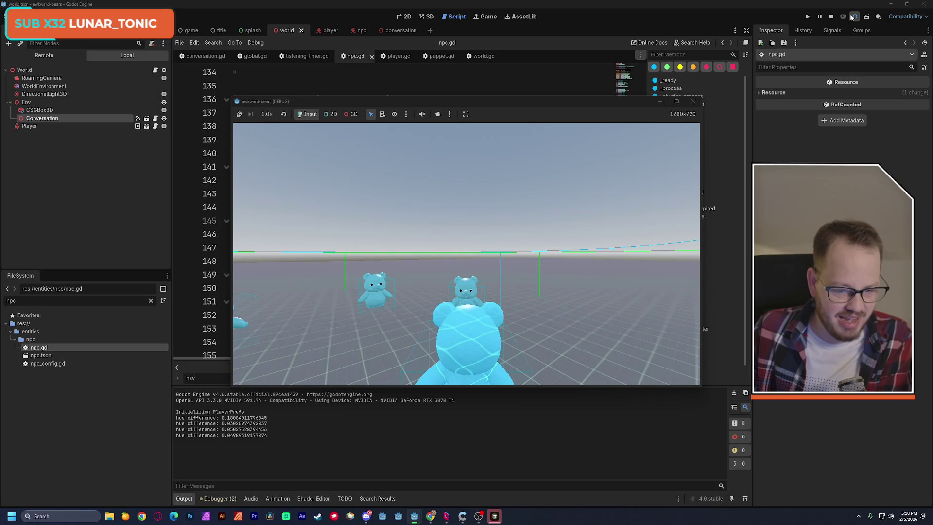
{"action": "key", "text": "a"}
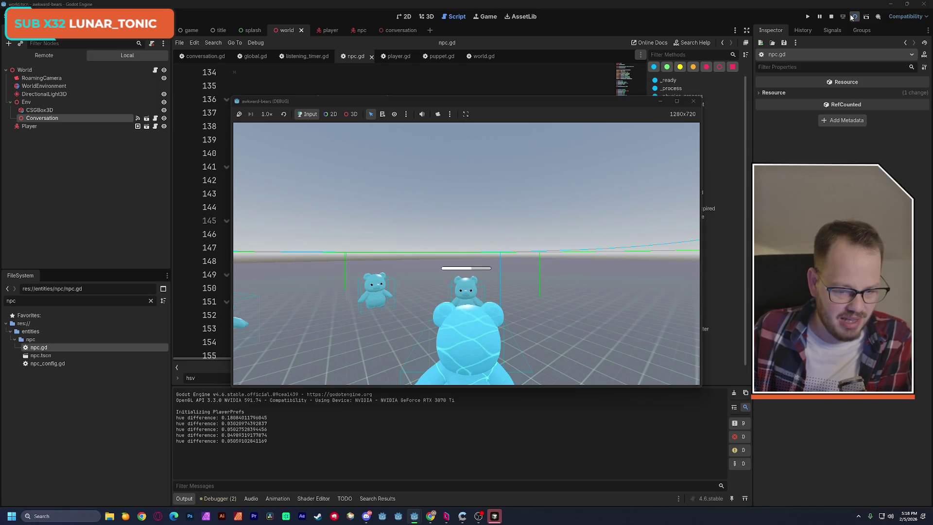
{"action": "key", "text": "a"}
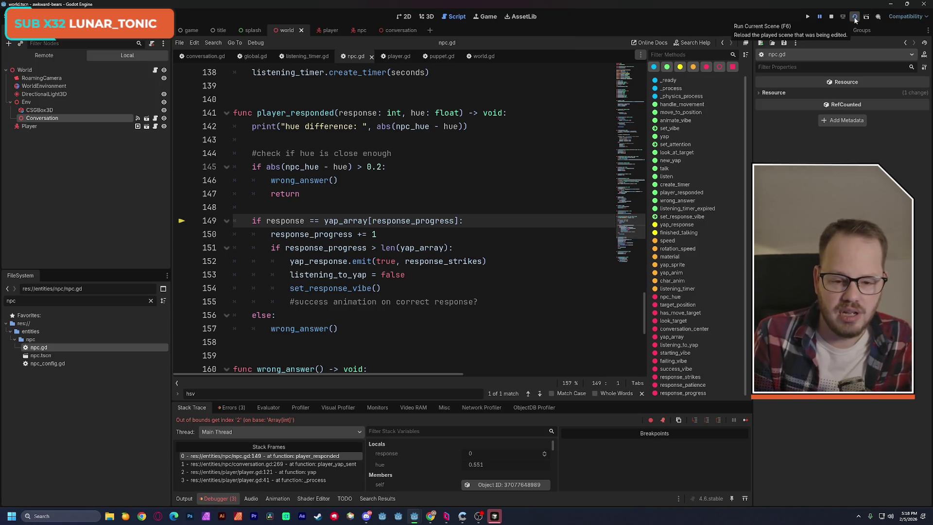
- Change the hue tolerance on line 145 from 0.2 to 0.1 and rerun the scene
{"action": "left_click", "coordinate": [381, 170]}
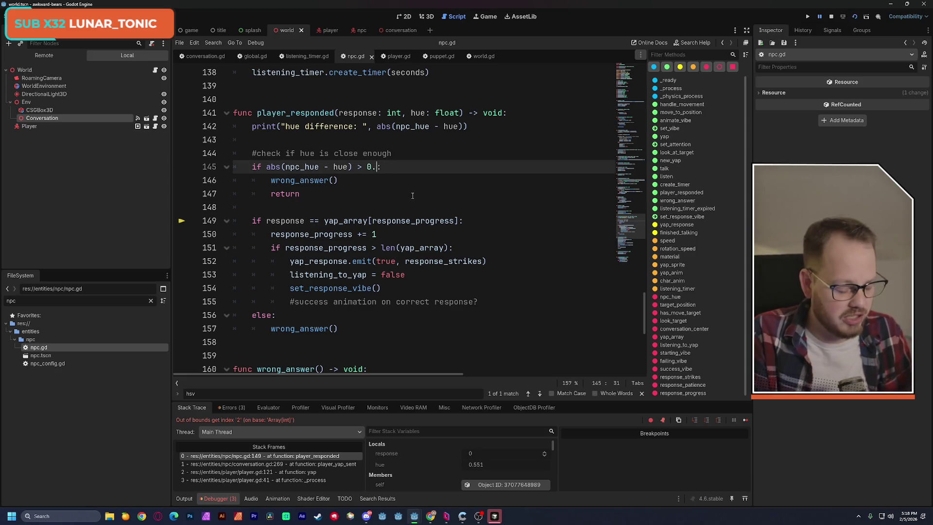
{"action": "type", "text": "1:"}
{"action": "left_click", "coordinate": [408, 140]}
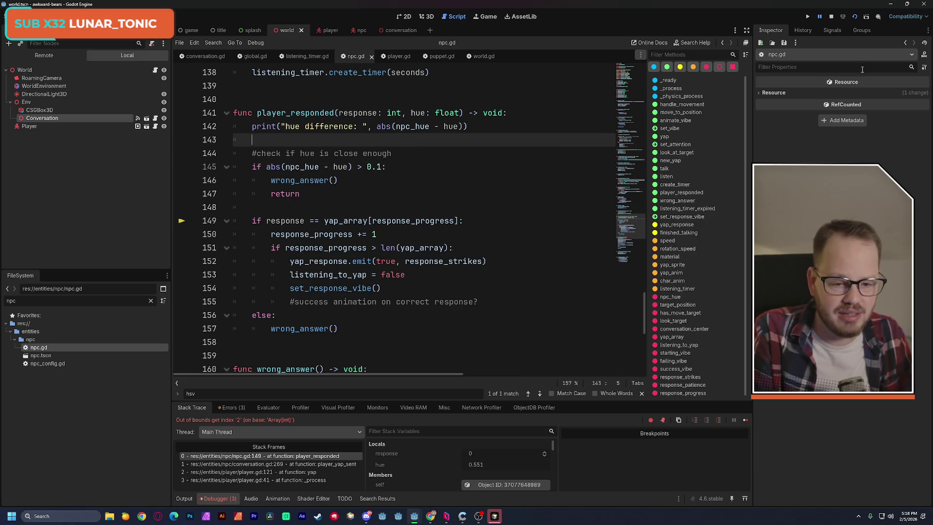
{"action": "left_click", "coordinate": [856, 21]}
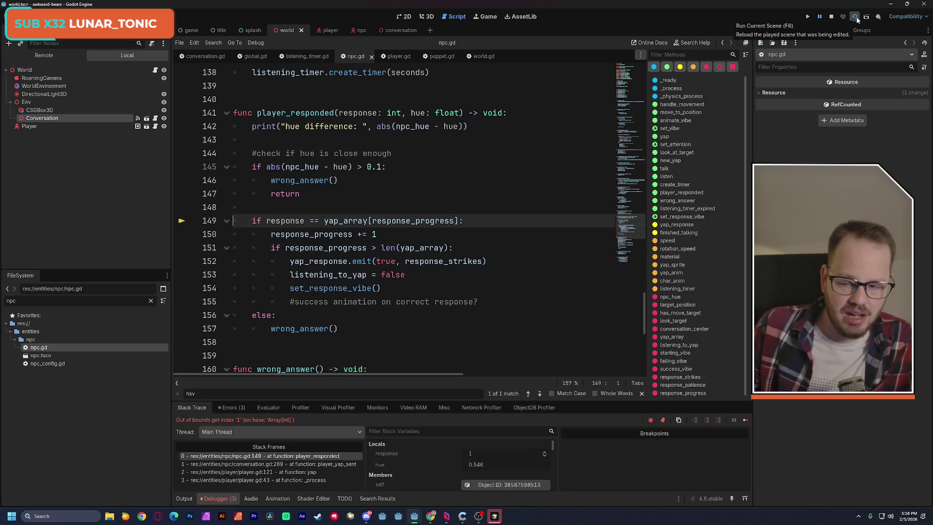
- Restart the scene and play until it breaks on the out-of-bounds index '1' at line 149
{"action": "left_click", "coordinate": [857, 18]}
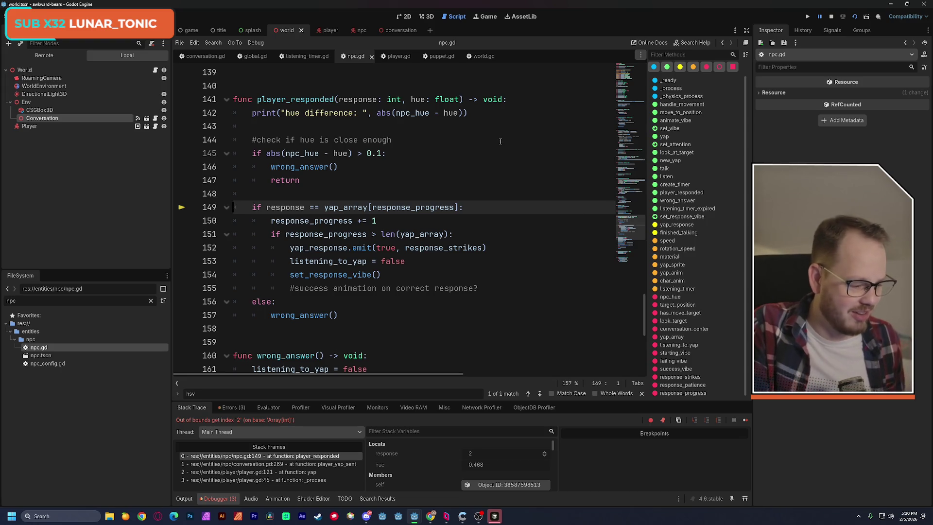
- Rerun the scene to log four fresh hue difference values, then close the game
{"action": "left_click", "coordinate": [855, 16]}
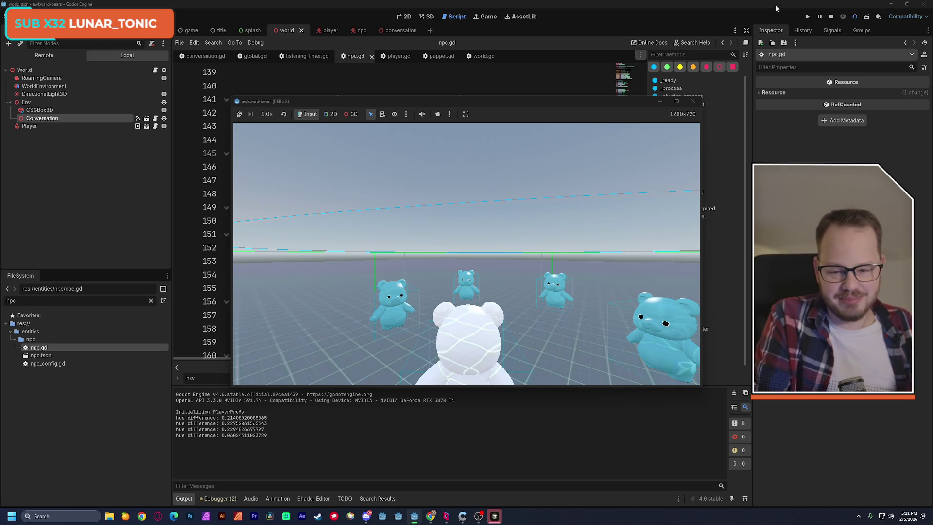
{"action": "left_click", "coordinate": [833, 16]}
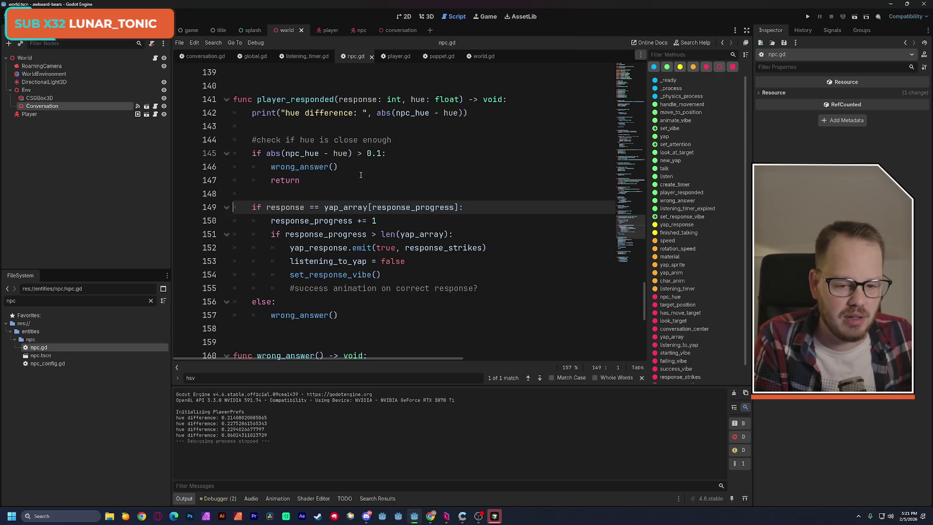
- Add the comment '#TODO: check if this is hard enough' under the hue check comment
{"action": "scroll", "coordinate": [376, 181], "scroll_direction": "up", "scroll_amount": 1}
{"action": "left_click", "coordinate": [399, 181]}
{"action": "key", "text": "Return"}
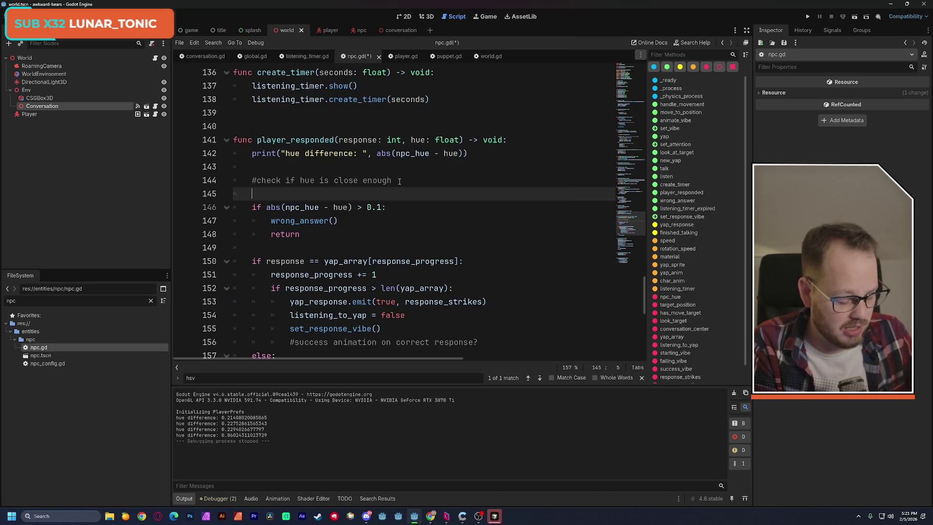
{"action": "type", "text": "#TODO: "}
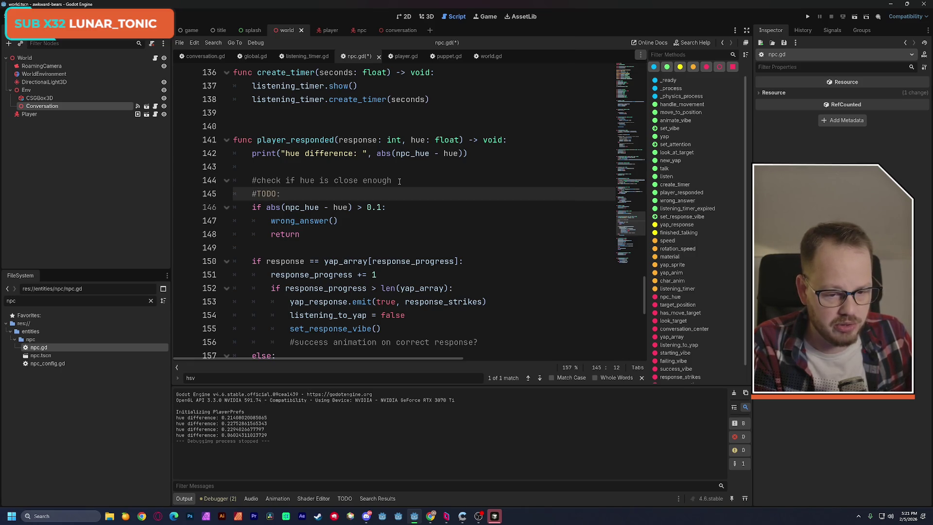
{"action": "type", "text": "check if this is"}
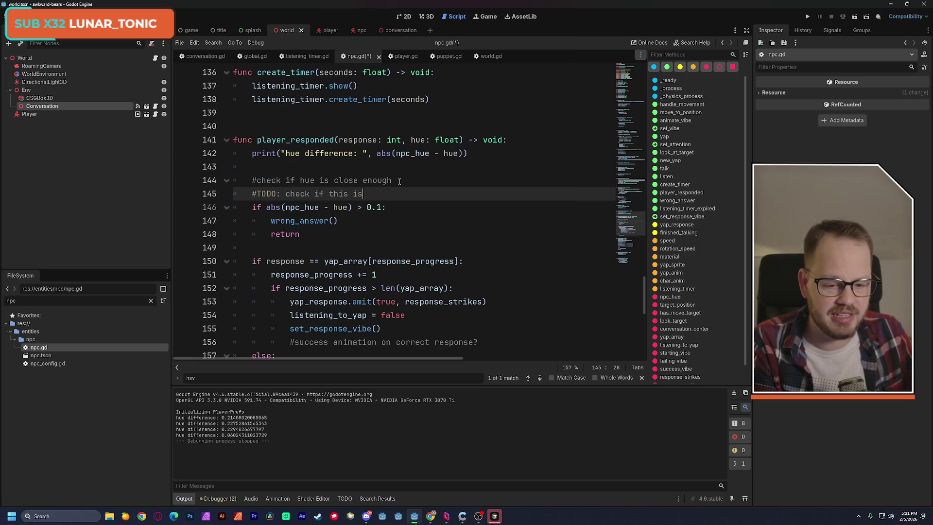
{"action": "type", "text": " hard en"}
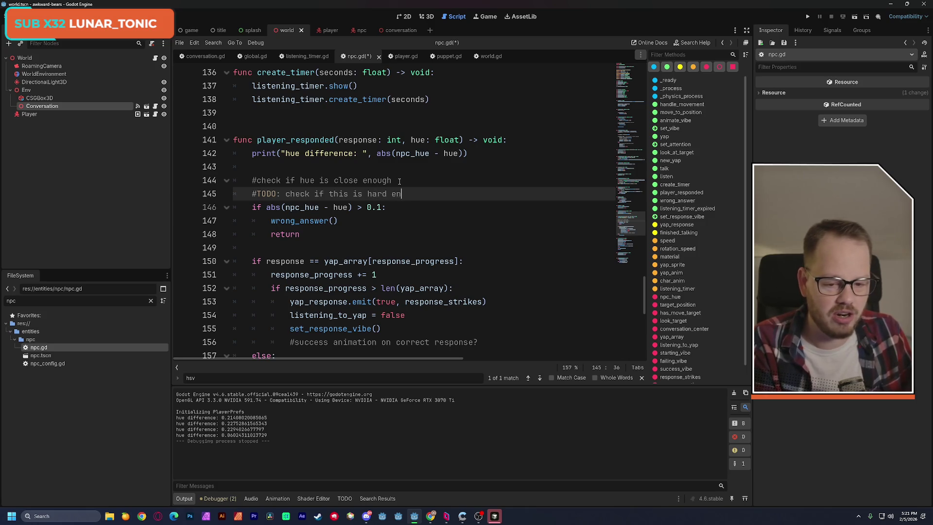
{"action": "type", "text": "ough"}
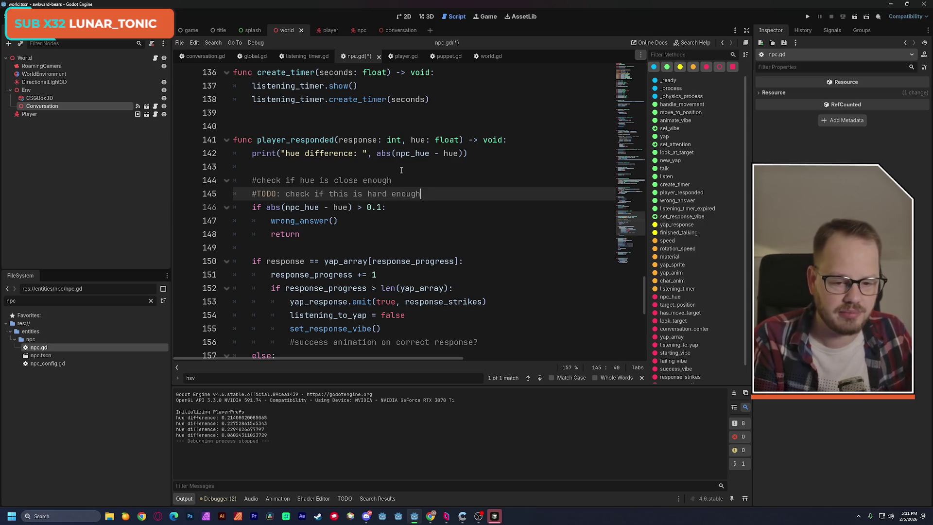
{"action": "left_click", "coordinate": [403, 171]}
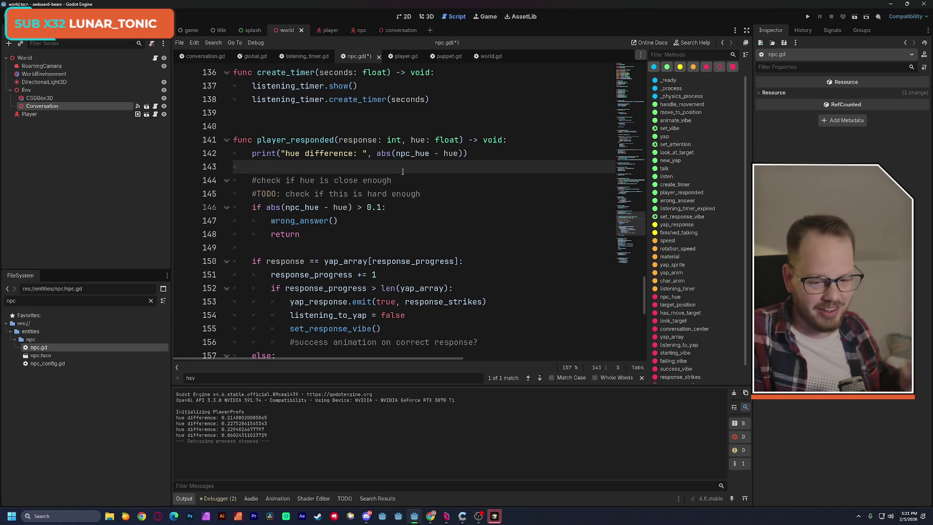
- Save the npc.gd script
{"action": "scroll", "coordinate": [403, 194], "scroll_direction": "up", "scroll_amount": 3}
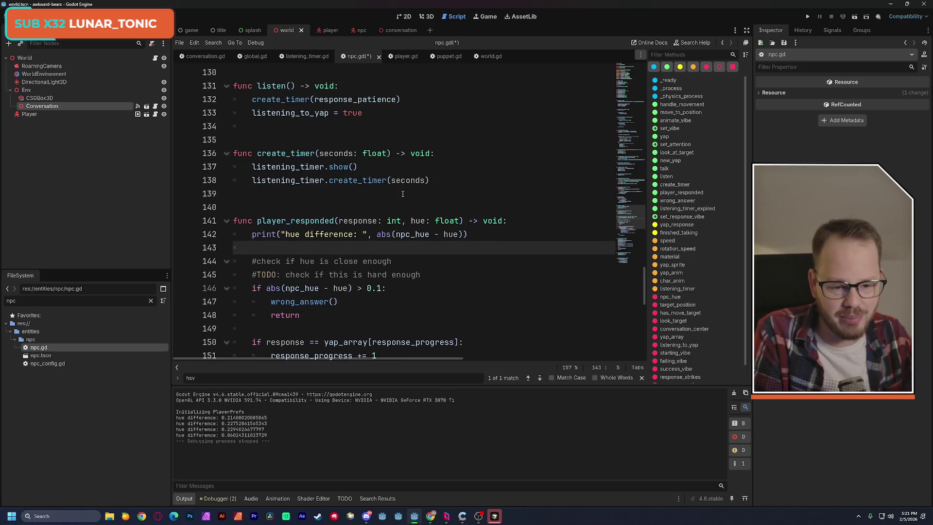
{"action": "key", "text": "ctrl+s"}
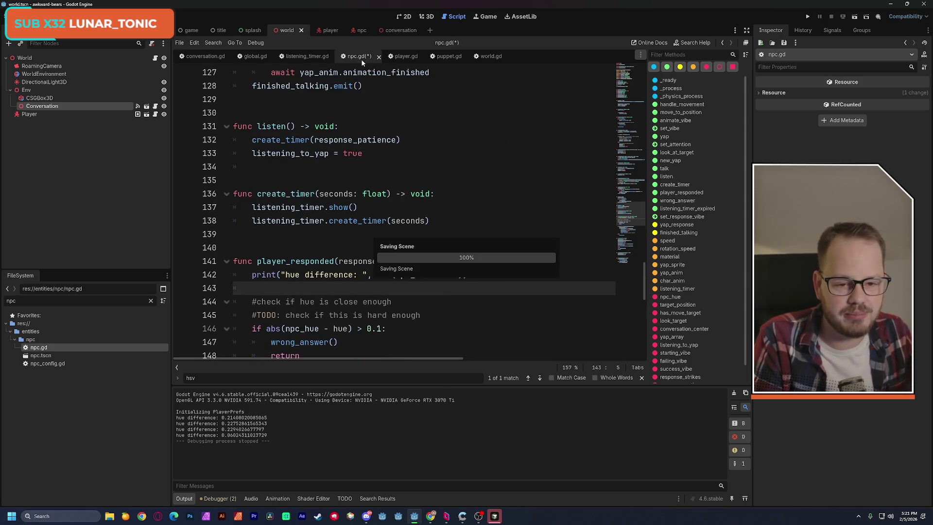
{"action": "scroll", "coordinate": [397, 167], "scroll_direction": "down", "scroll_amount": 4}
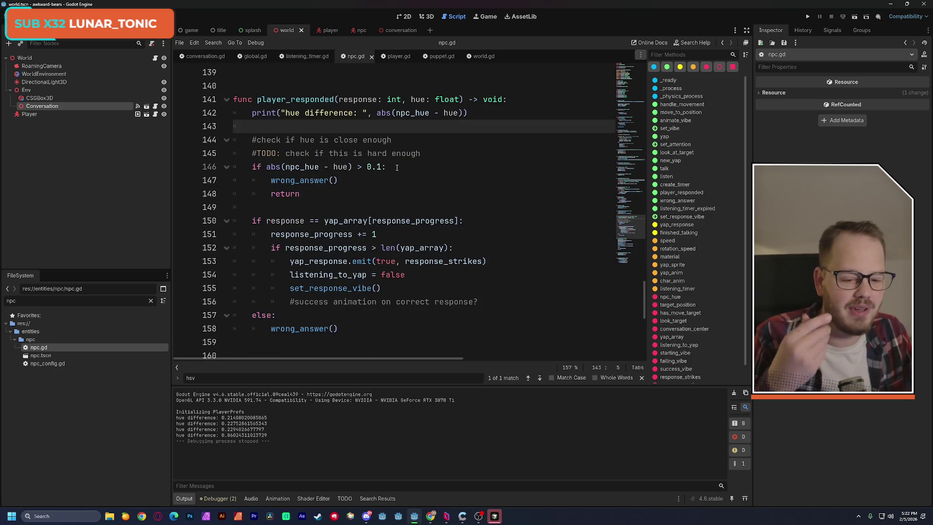
- Review player_responded and its line-150 response check, then run the current scene
{"action": "scroll", "coordinate": [399, 169], "scroll_direction": "down", "scroll_amount": 1}
{"action": "scroll", "coordinate": [403, 186], "scroll_direction": "up", "scroll_amount": 1}
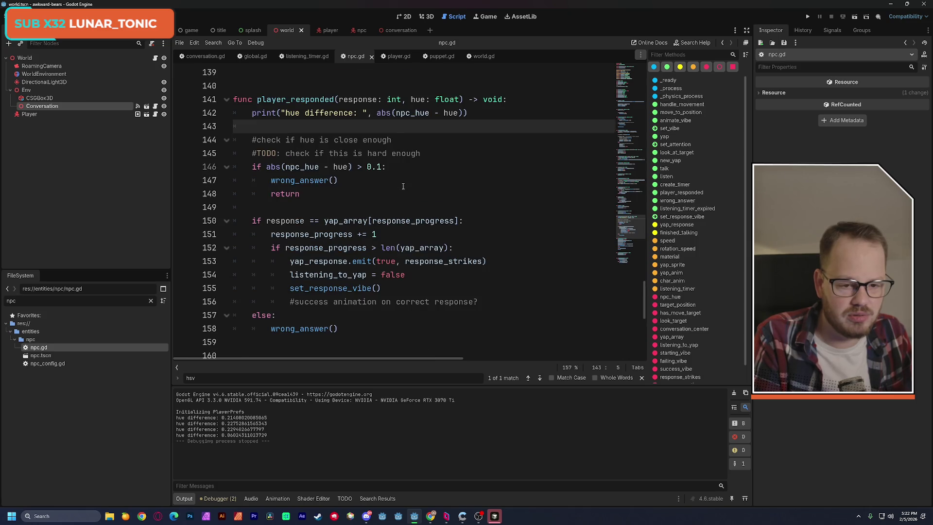
{"action": "mouse_move", "coordinate": [235, 99]}
{"action": "left_mouse_down"}
{"action": "mouse_move", "coordinate": [340, 127]}
{"action": "mouse_move", "coordinate": [311, 248]}
{"action": "mouse_move", "coordinate": [474, 327]}
{"action": "left_mouse_up"}
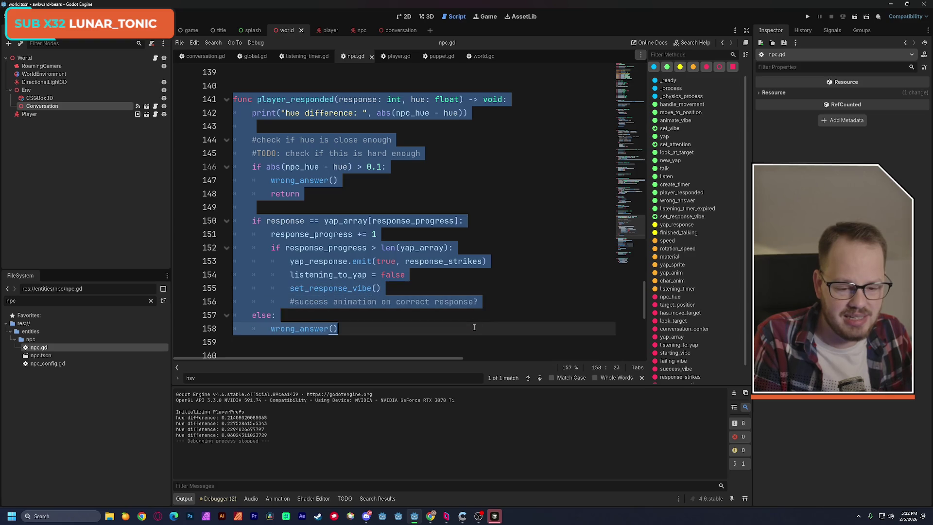
{"action": "left_click", "coordinate": [529, 271]}
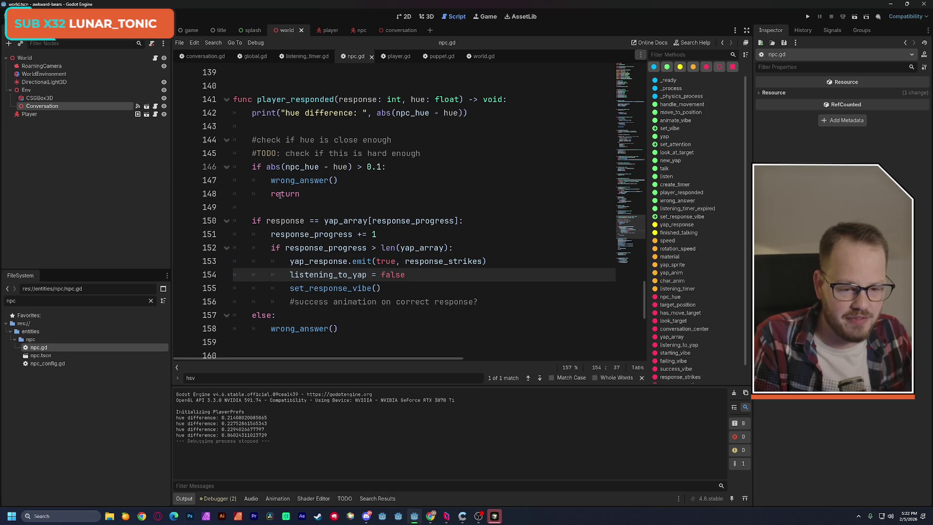
{"action": "mouse_move", "coordinate": [254, 220]}
{"action": "left_mouse_down"}
{"action": "mouse_move", "coordinate": [472, 222]}
{"action": "mouse_move", "coordinate": [401, 230]}
{"action": "left_mouse_up"}
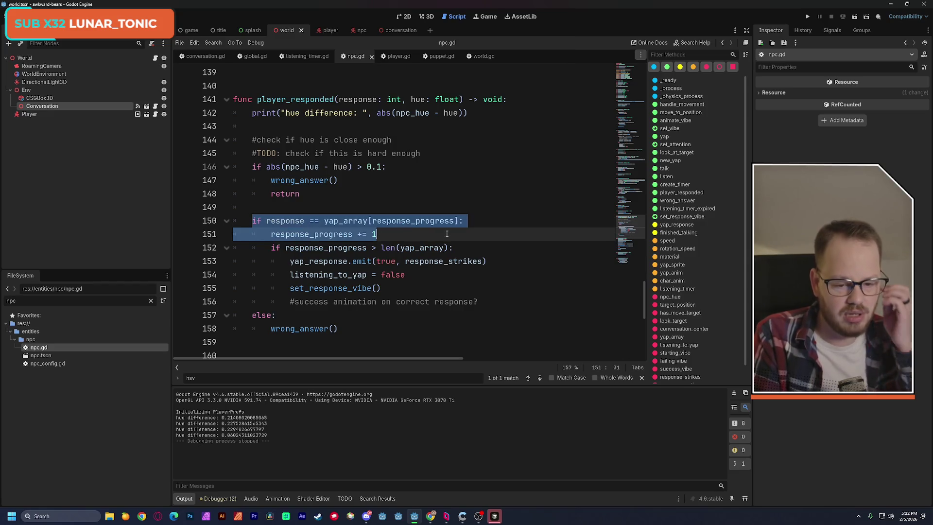
{"action": "left_click", "coordinate": [854, 16]}
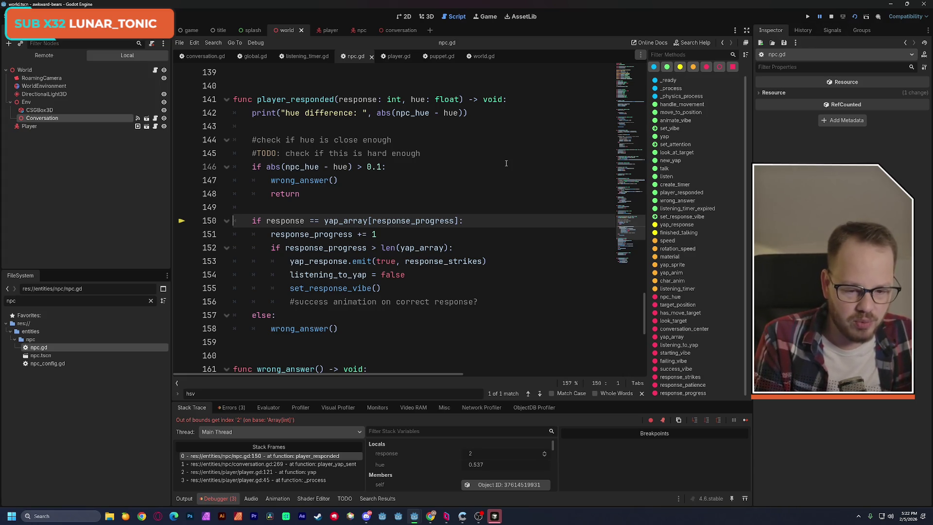
{"action": "mouse_move", "coordinate": [334, 270]}
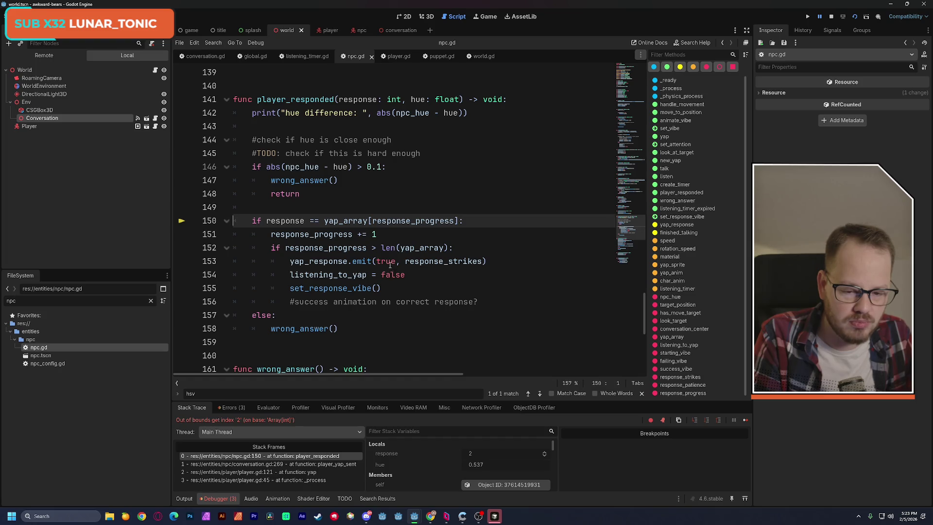
{"action": "left_click_drag", "start_coordinate": [484, 261], "coordinate": [288, 262]}
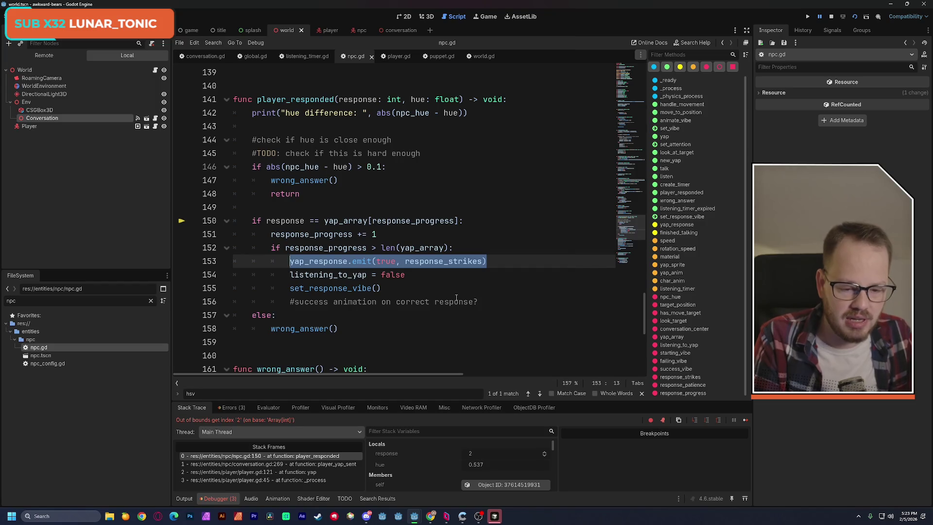
{"action": "mouse_move", "coordinate": [456, 297]}
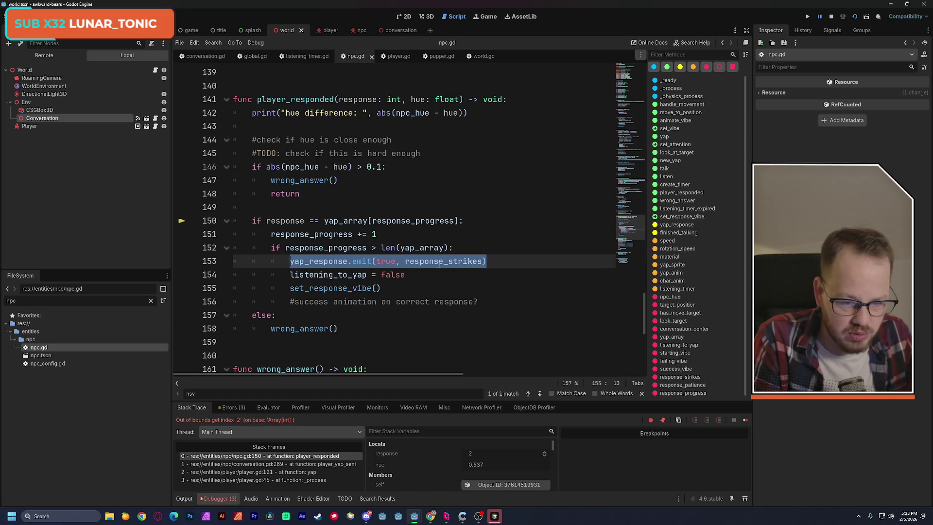
{"action": "mouse_move", "coordinate": [437, 256]}
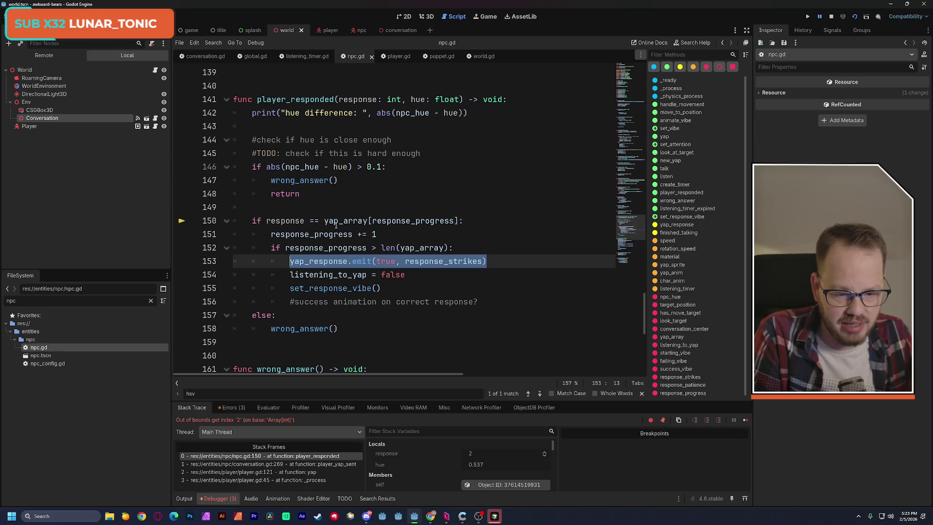
{"action": "mouse_move", "coordinate": [364, 222]}
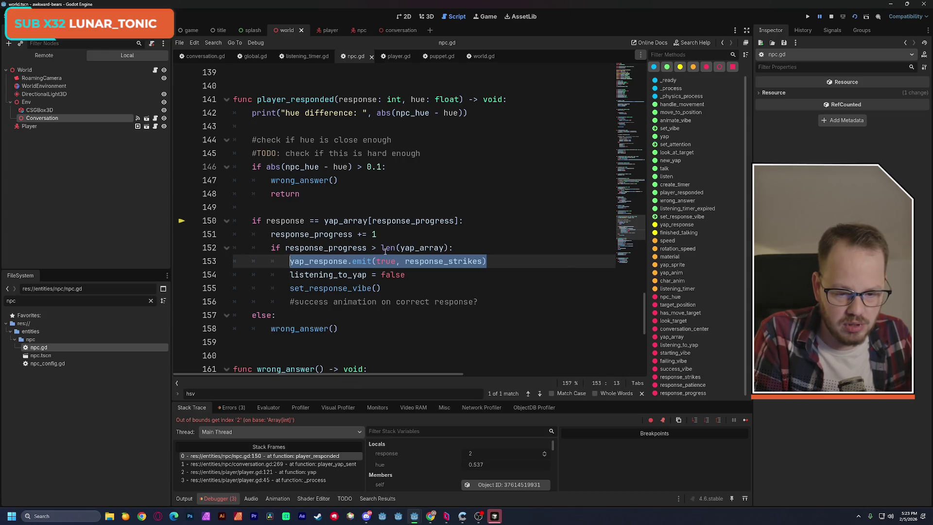
{"action": "mouse_move", "coordinate": [385, 251]}
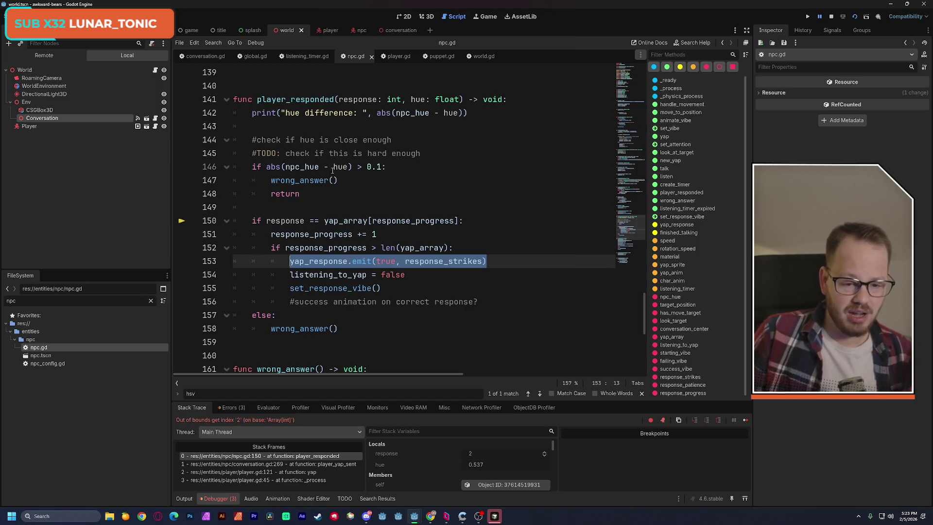
{"action": "left_click_drag", "start_coordinate": [252, 140], "coordinate": [329, 194]}
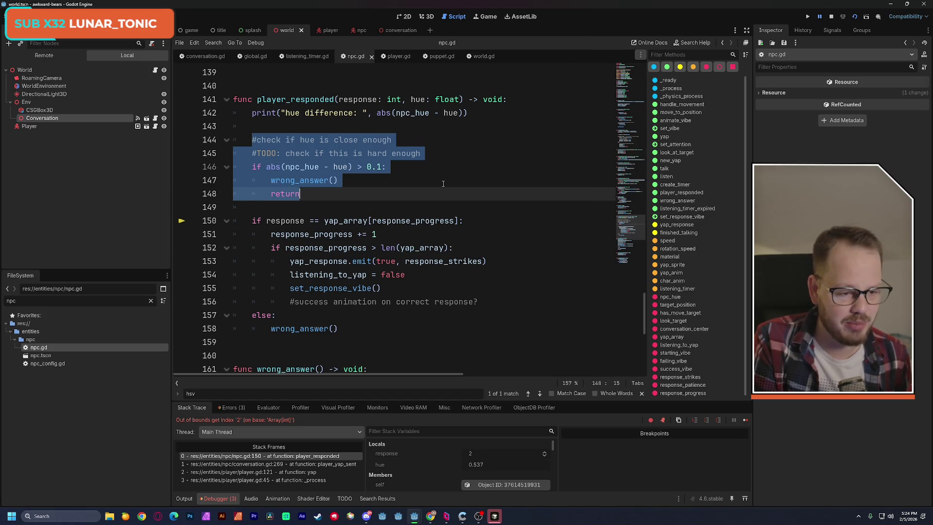
- Select the yap_response emit call on line 153 and stop the paused game session
{"action": "left_click", "coordinate": [404, 191]}
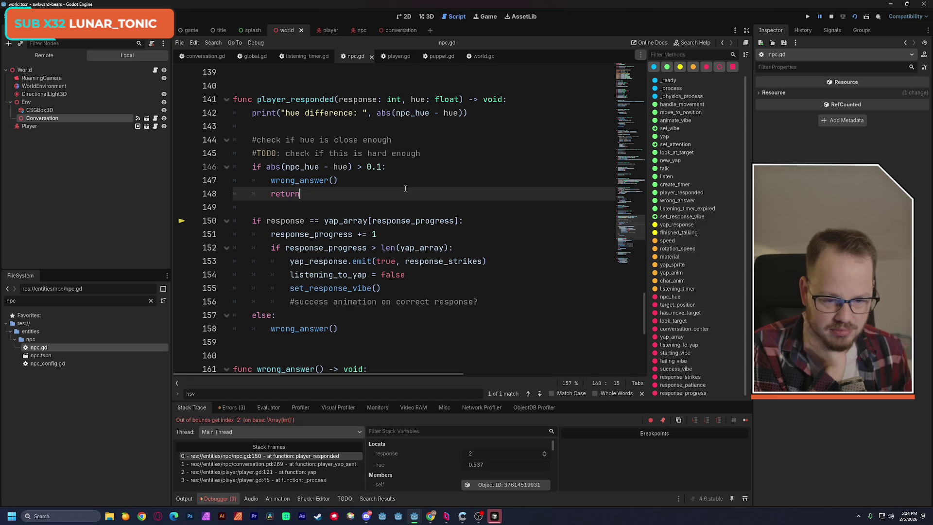
{"action": "mouse_move", "coordinate": [290, 261]}
{"action": "left_mouse_down"}
{"action": "mouse_move", "coordinate": [427, 247]}
{"action": "mouse_move", "coordinate": [487, 261]}
{"action": "left_mouse_up"}
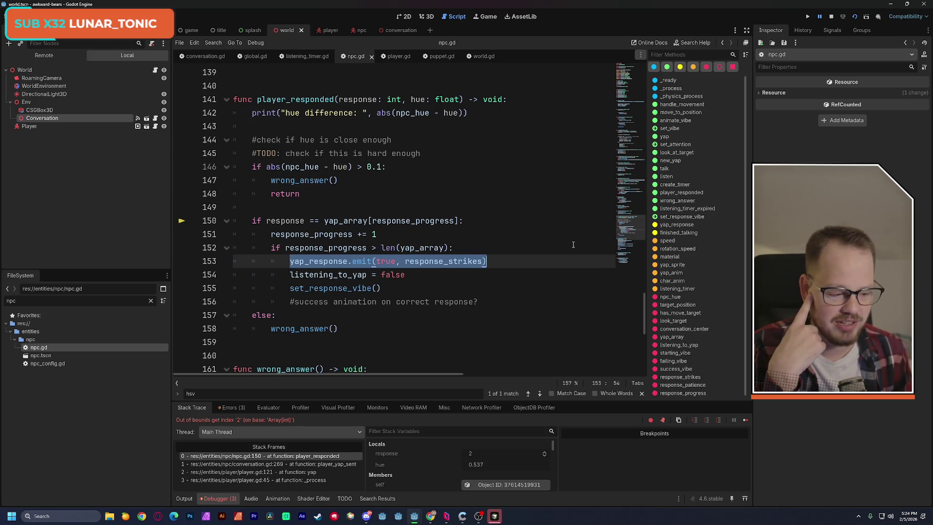
{"action": "left_click", "coordinate": [831, 16]}
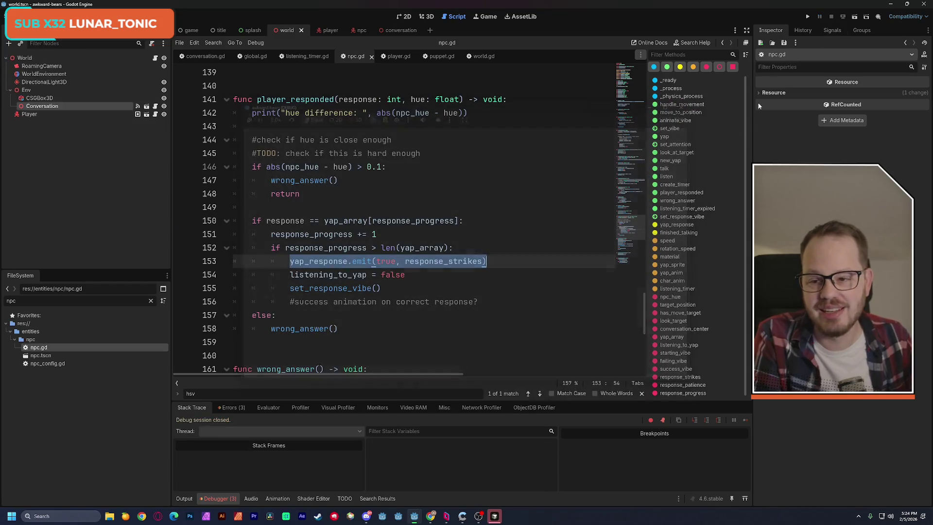
- Add print(response_progress) on a new line after line 152, then save and run the scene
{"action": "left_click", "coordinate": [503, 249]}
{"action": "key", "text": "Return"}
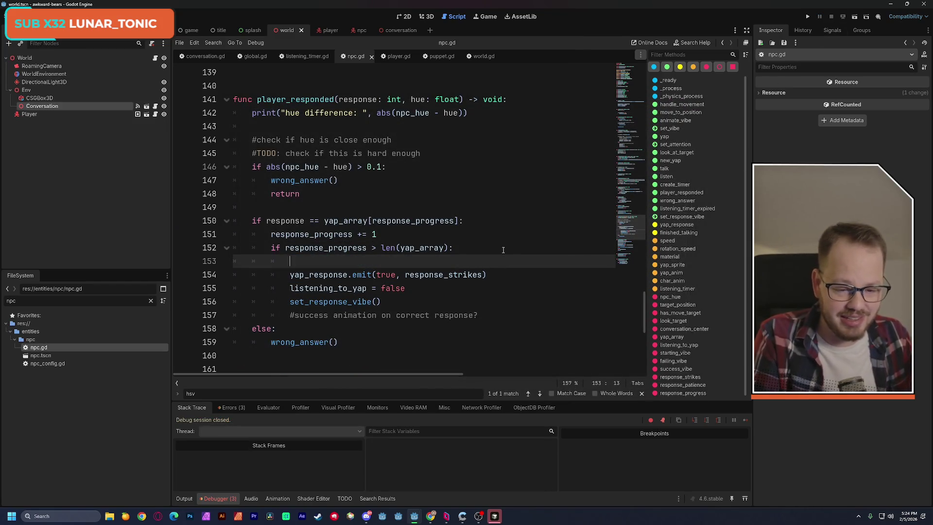
{"action": "type", "text": "print("}
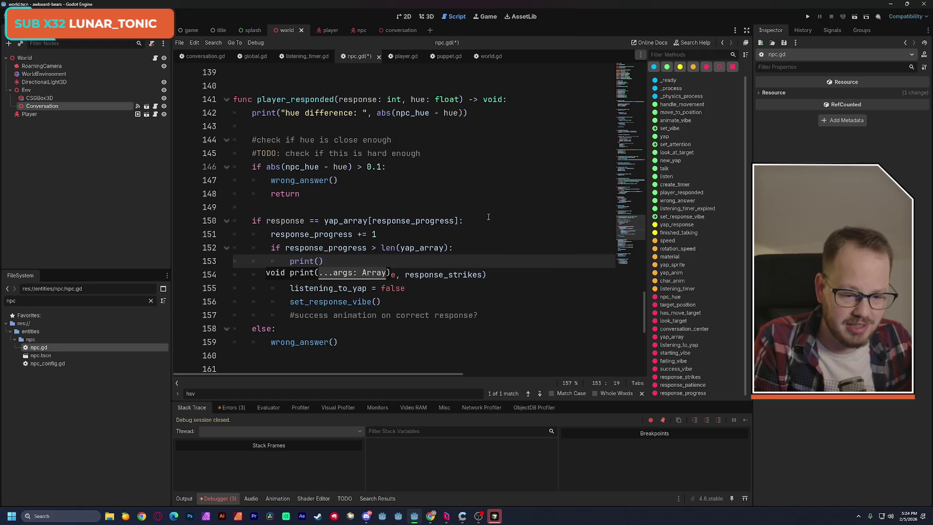
{"action": "key", "text": "Up"}
{"action": "key", "text": "Up"}
{"action": "key", "text": "Up"}
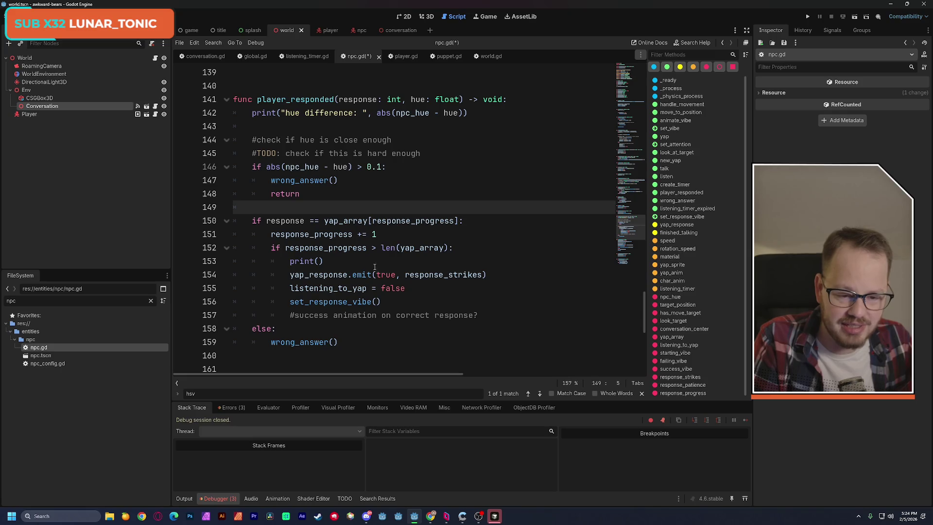
{"action": "double_click", "coordinate": [340, 248]}
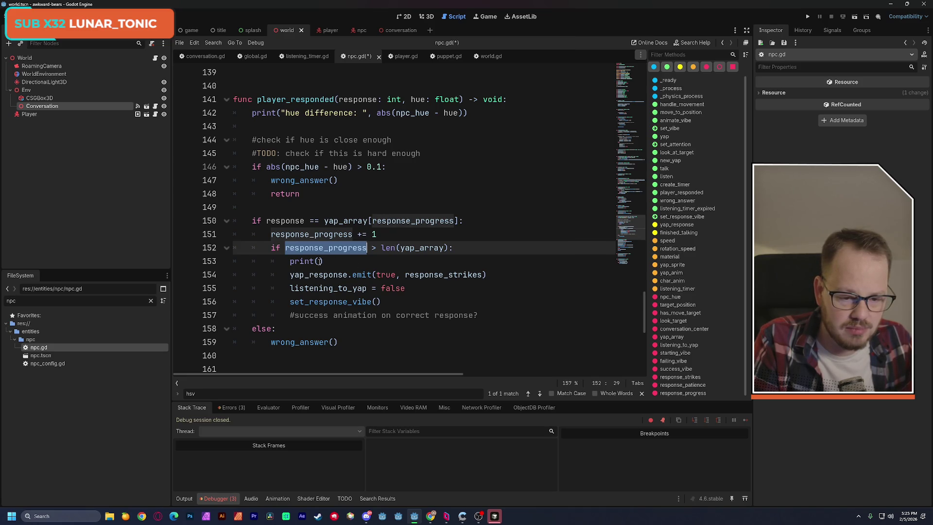
{"action": "left_click", "coordinate": [319, 261]}
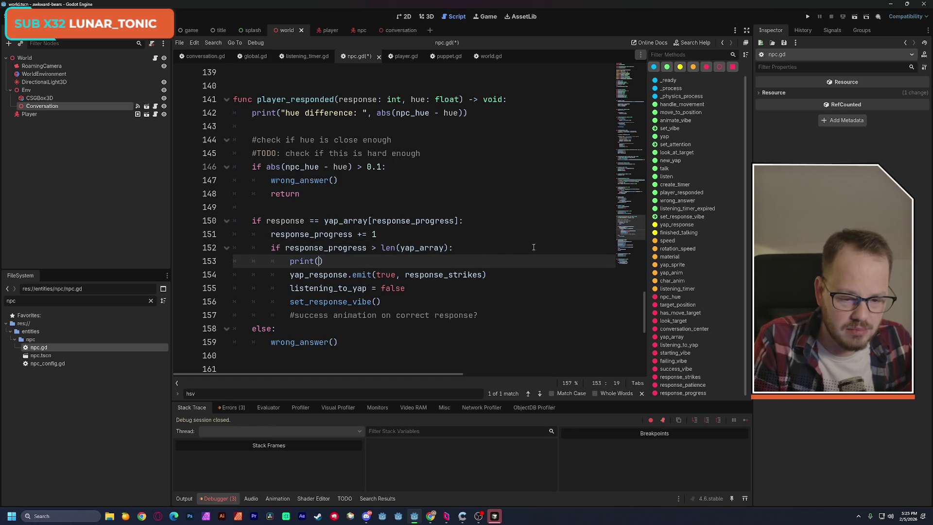
{"action": "type", "text": "response_progress"}
{"action": "left_click", "coordinate": [519, 215]}
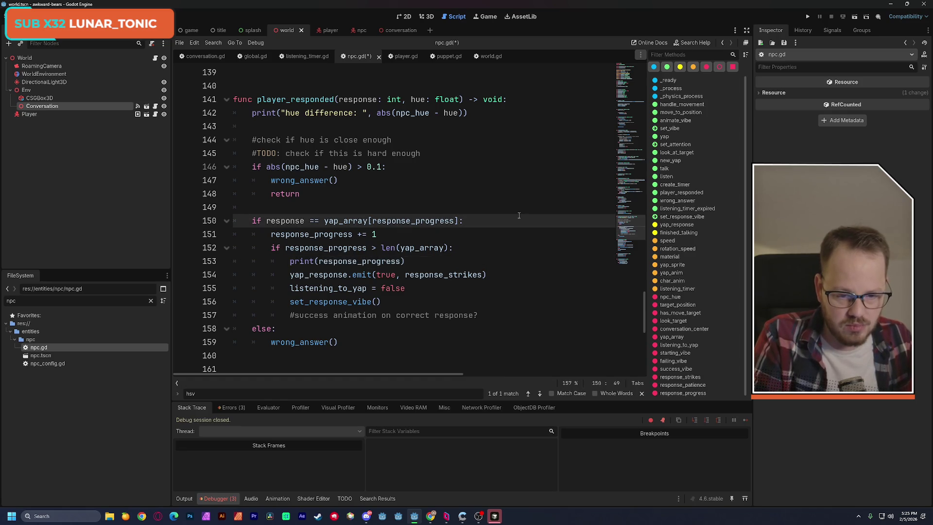
{"action": "double_click", "coordinate": [369, 261]}
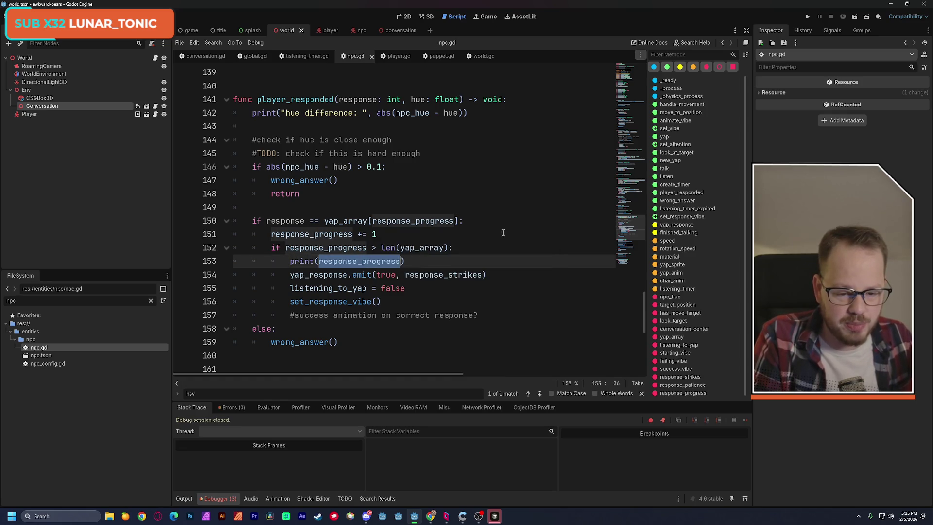
{"action": "left_click", "coordinate": [854, 17]}
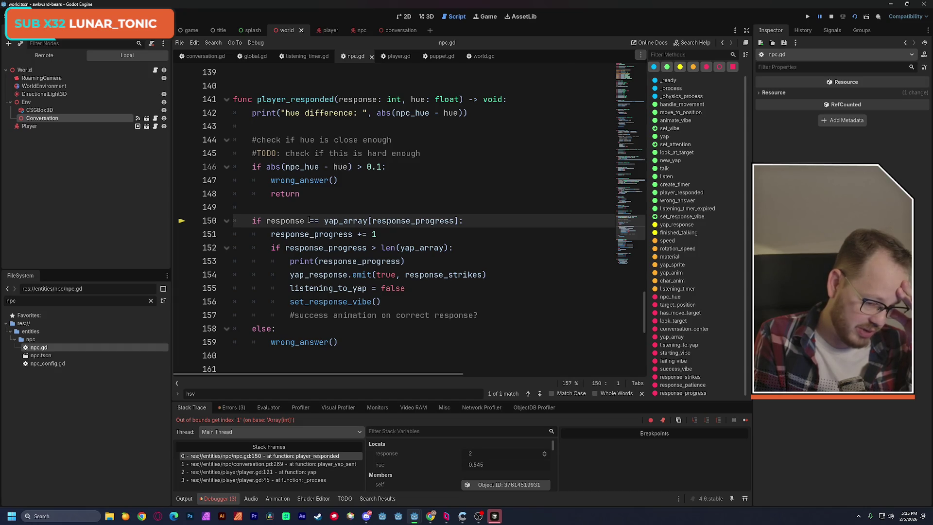
- Inspect the yap_array[response_progress] lookup on line 150 in the debugger, then stop the game
{"action": "mouse_move", "coordinate": [312, 233]}
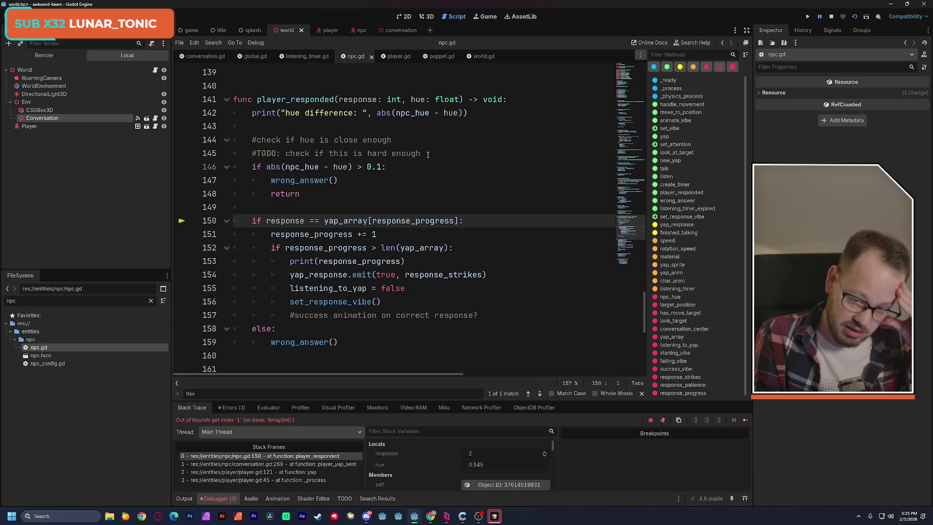
{"action": "left_click_drag", "start_coordinate": [325, 221], "coordinate": [458, 222]}
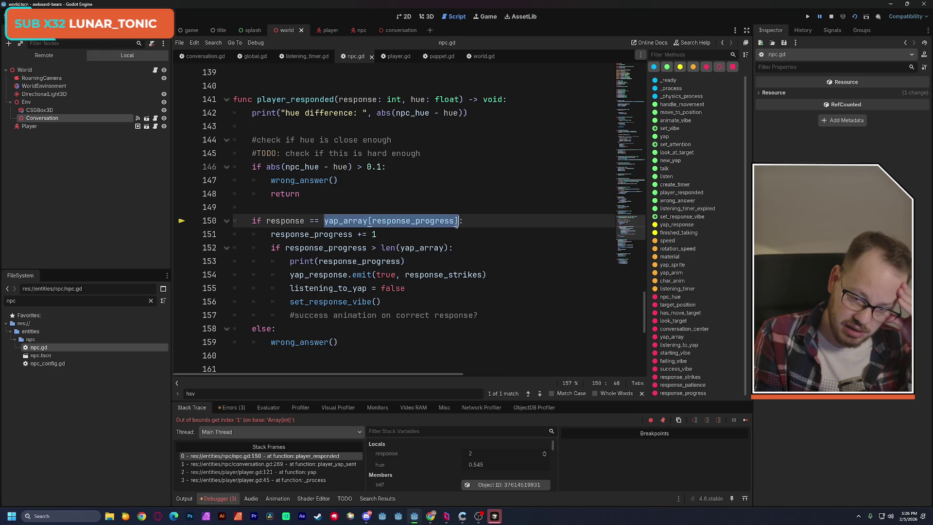
{"action": "mouse_move", "coordinate": [456, 224]}
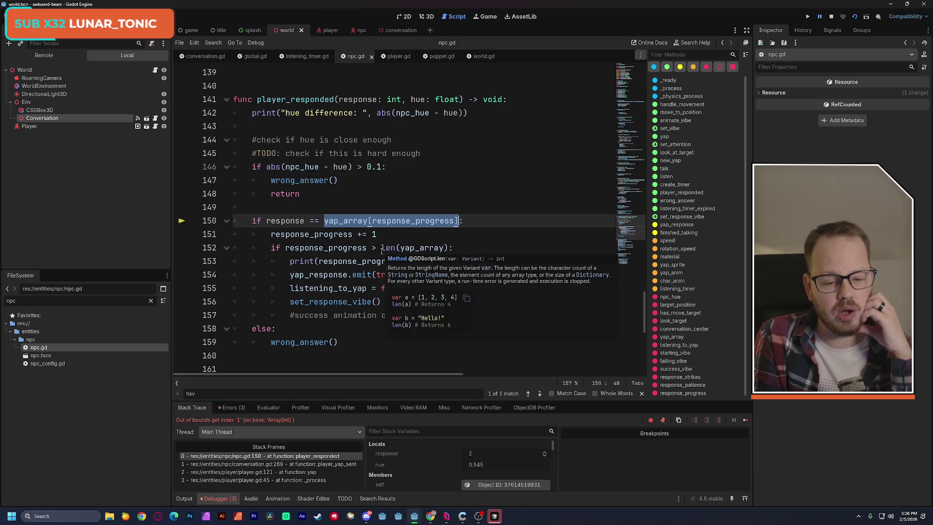
{"action": "mouse_move", "coordinate": [376, 259]}
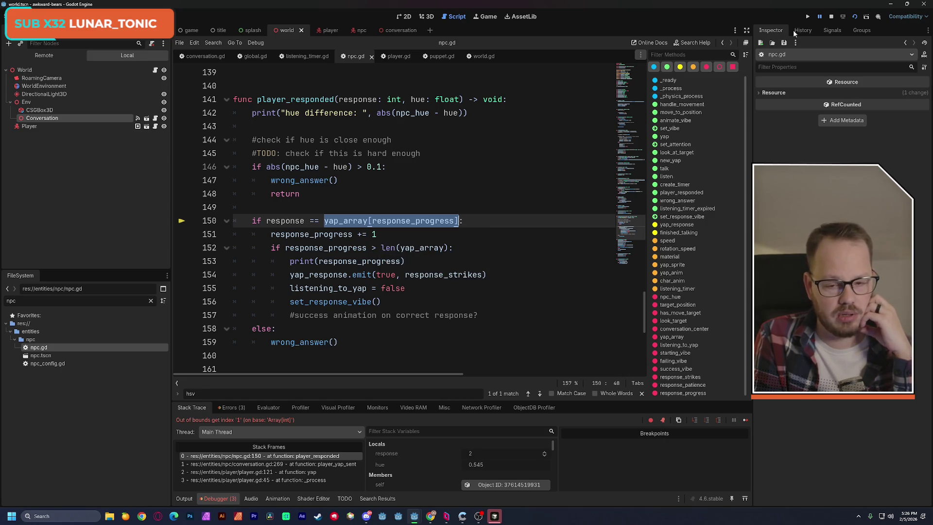
{"action": "key", "text": "F8"}
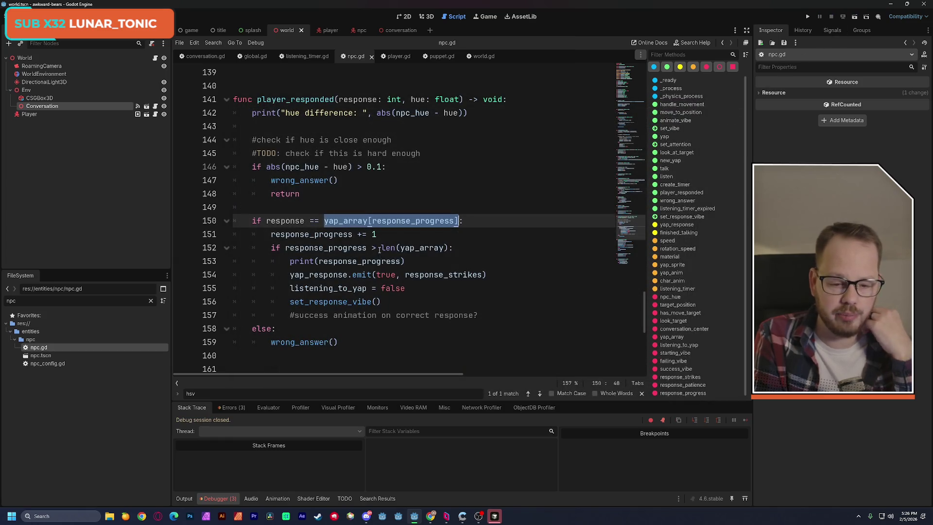
- Change the line 152 comparison from > to >= and rerun the current scene
{"action": "left_click", "coordinate": [376, 248]}
{"action": "type", "text": "="}
{"action": "left_click", "coordinate": [452, 153]}
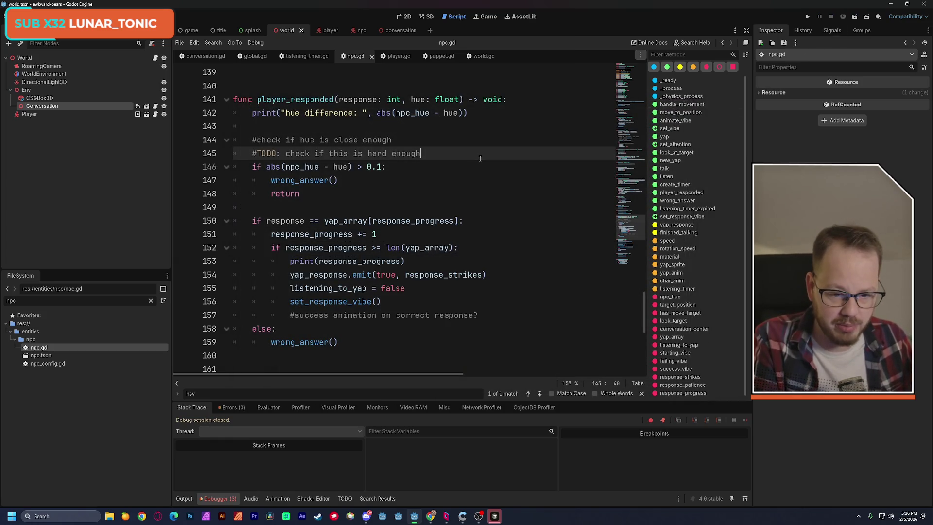
{"action": "left_click", "coordinate": [855, 17]}
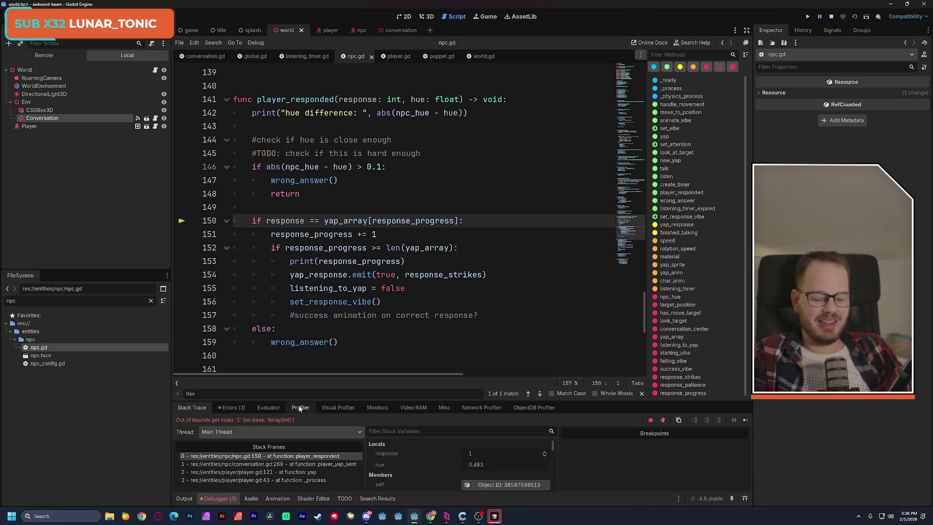
{"action": "left_click", "coordinate": [185, 498]}
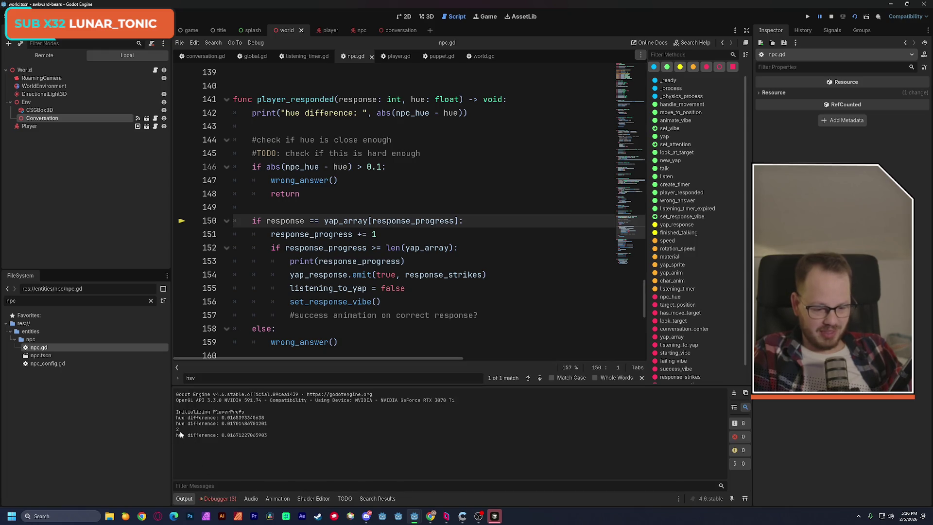
{"action": "left_click", "coordinate": [214, 500]}
{"action": "left_click_drag", "start_coordinate": [253, 221], "coordinate": [464, 221]}
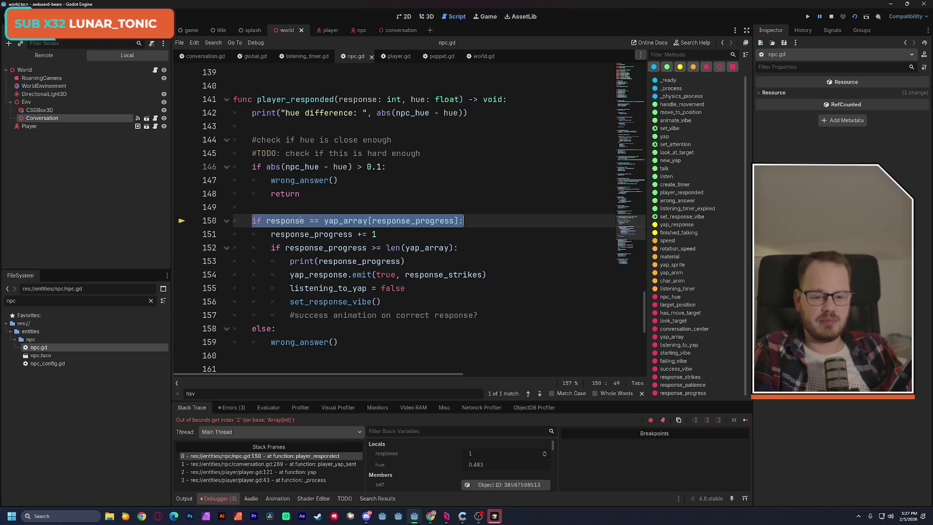
{"action": "double_click", "coordinate": [293, 222]}
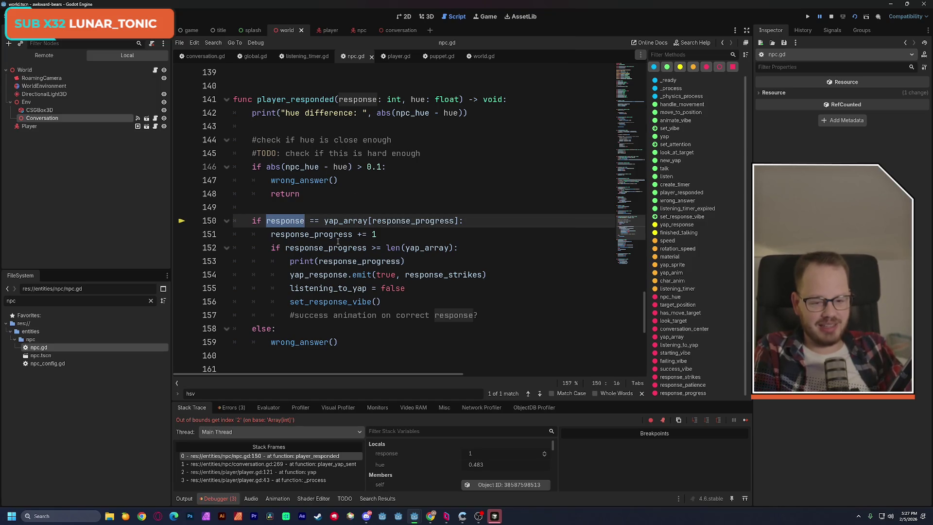
{"action": "mouse_move", "coordinate": [333, 225]}
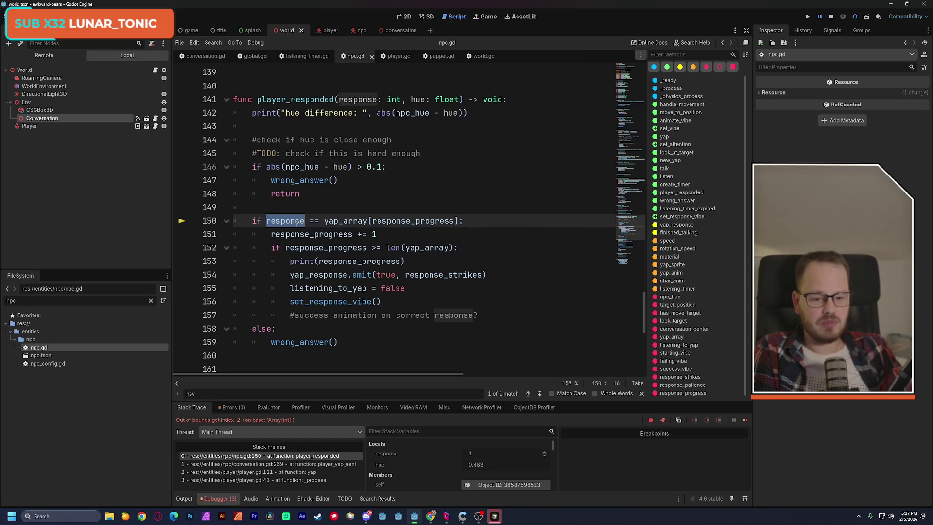
{"action": "left_click_drag", "start_coordinate": [251, 221], "coordinate": [464, 222]}
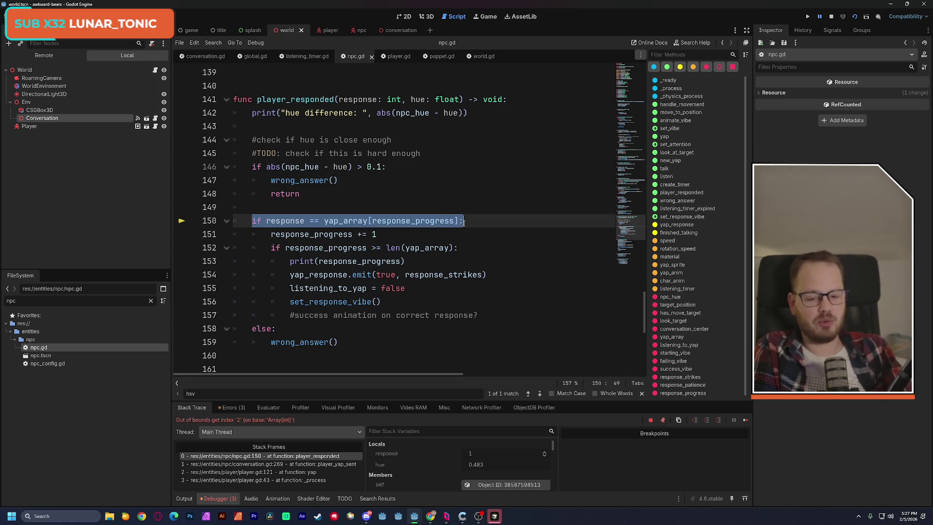
{"action": "left_click", "coordinate": [466, 222]}
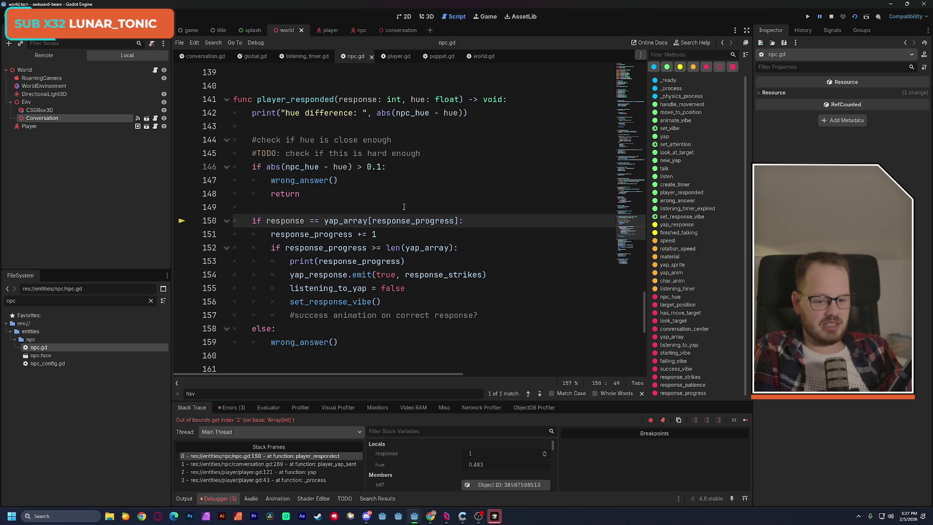
{"action": "double_click", "coordinate": [412, 220]}
{"action": "scroll", "coordinate": [408, 251], "scroll_direction": "up", "scroll_amount": 1}
{"action": "scroll", "coordinate": [407, 251], "scroll_direction": "down", "scroll_amount": 1}
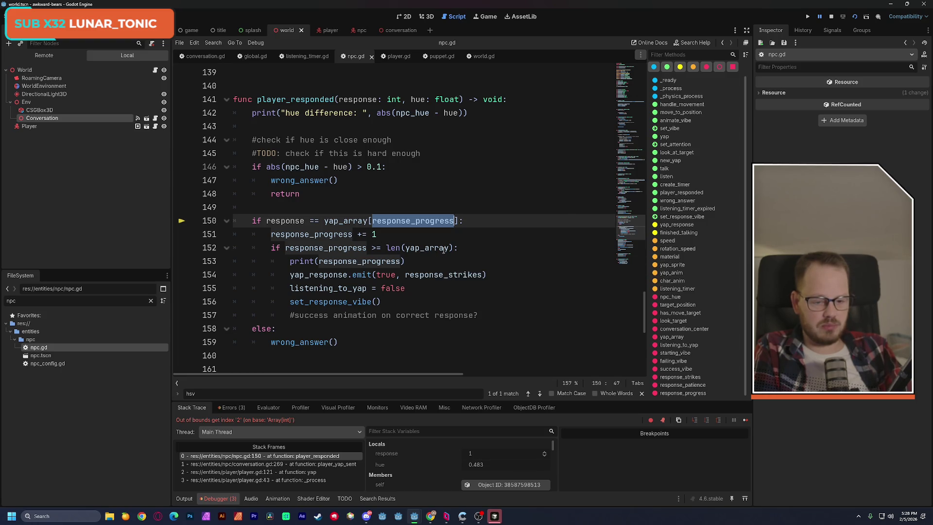
{"action": "mouse_move", "coordinate": [444, 249]}
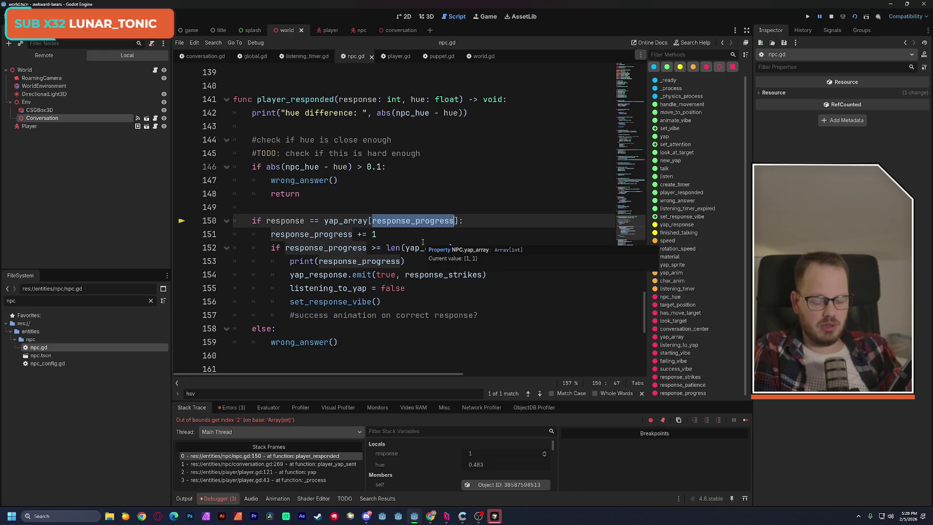
{"action": "scroll", "coordinate": [422, 242], "scroll_direction": "up", "scroll_amount": 6}
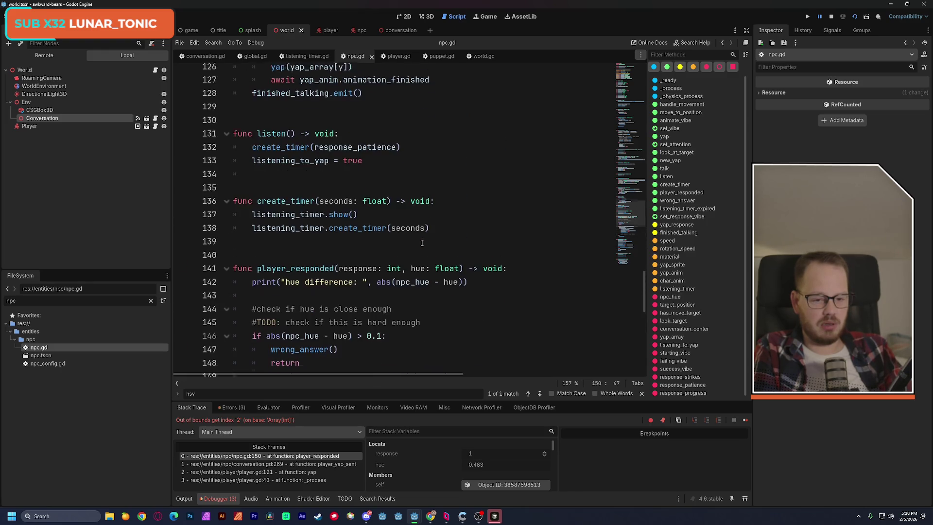
{"action": "scroll", "coordinate": [422, 242], "scroll_direction": "up", "scroll_amount": 1}
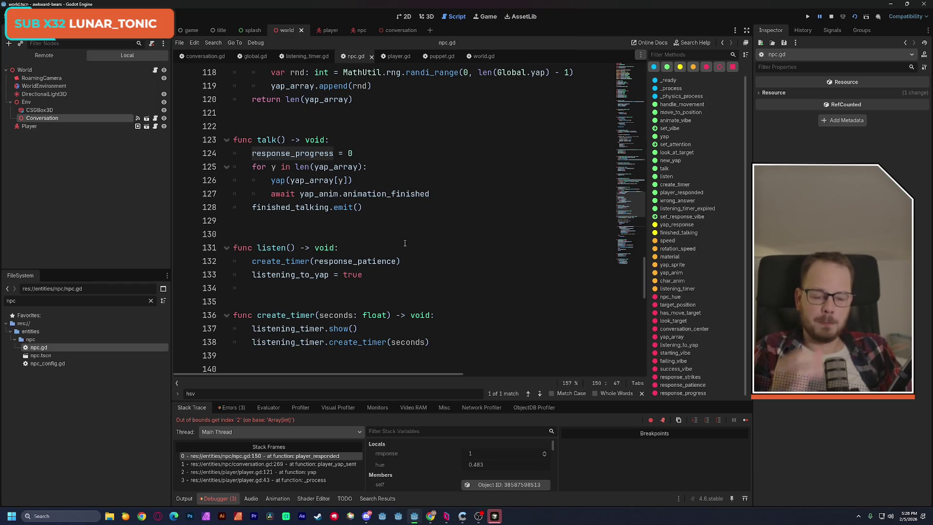
{"action": "mouse_move", "coordinate": [234, 140]}
{"action": "left_mouse_down"}
{"action": "mouse_move", "coordinate": [341, 154]}
{"action": "mouse_move", "coordinate": [393, 202]}
{"action": "left_mouse_up"}
{"action": "left_click_drag", "start_coordinate": [252, 153], "coordinate": [356, 154]}
{"action": "scroll", "coordinate": [383, 284], "scroll_direction": "down", "scroll_amount": 5}
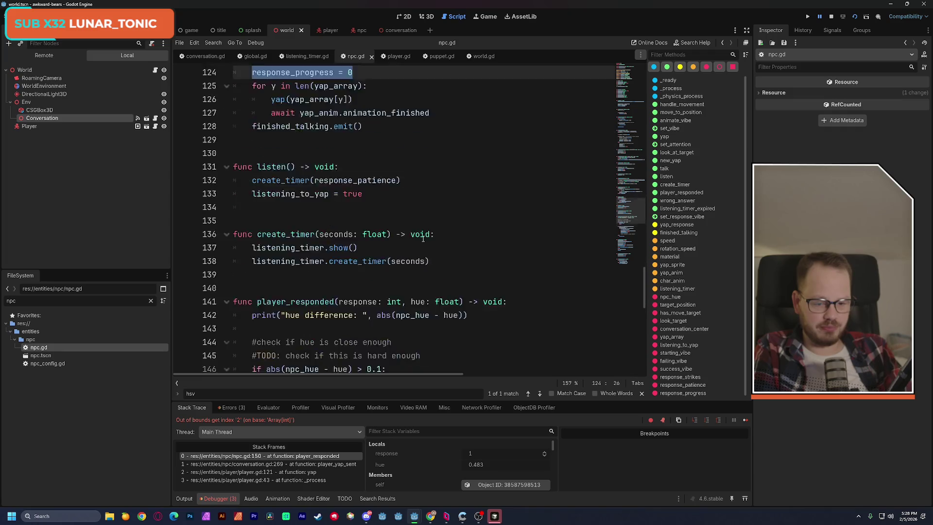
{"action": "scroll", "coordinate": [383, 284], "scroll_direction": "down", "scroll_amount": 2}
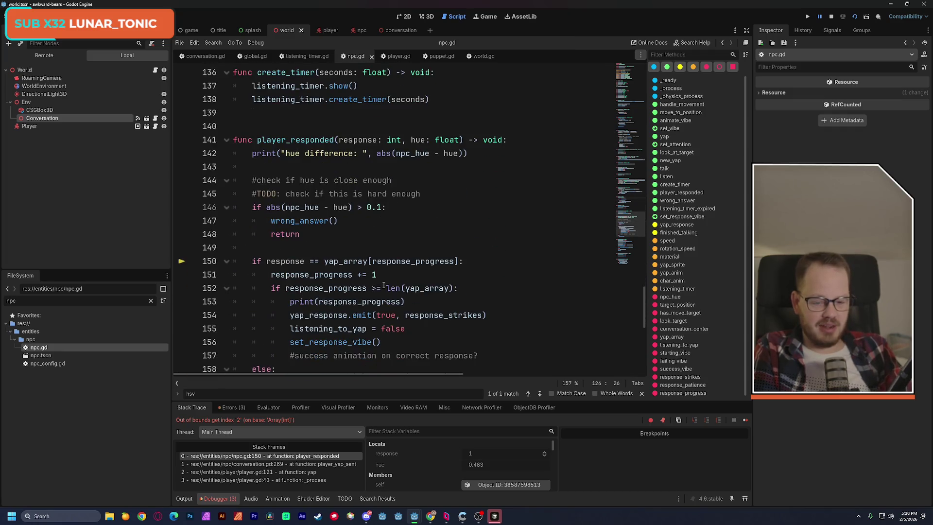
- Review the hue check on lines 146–148 and the response comparison on line 150
{"action": "left_click_drag", "start_coordinate": [253, 220], "coordinate": [464, 223]}
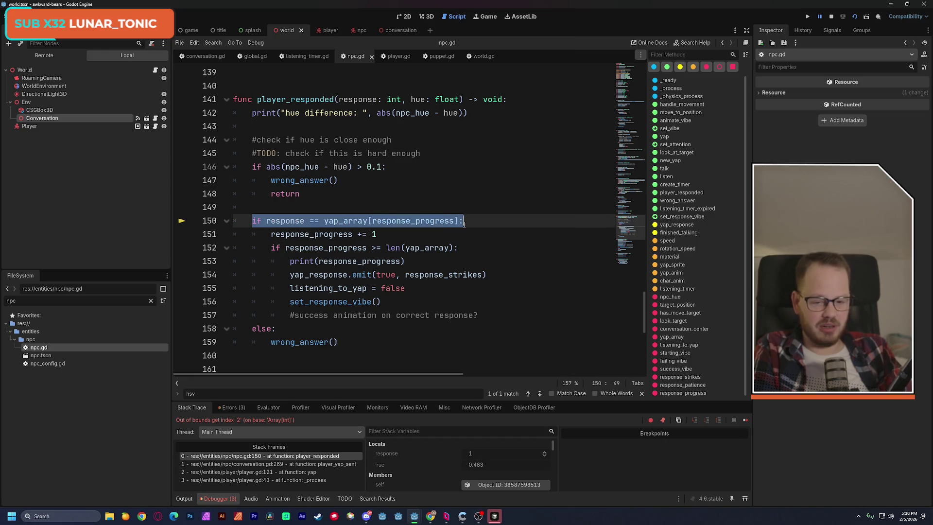
{"action": "mouse_move", "coordinate": [253, 166]}
{"action": "left_mouse_down"}
{"action": "mouse_move", "coordinate": [296, 166]}
{"action": "mouse_move", "coordinate": [311, 193]}
{"action": "left_mouse_up"}
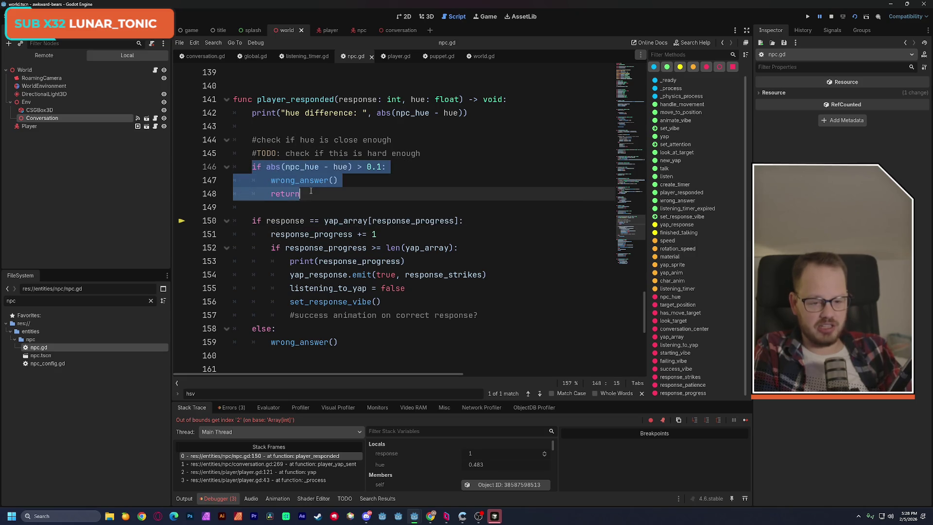
{"action": "left_click", "coordinate": [319, 204]}
{"action": "left_click_drag", "start_coordinate": [252, 220], "coordinate": [463, 219]}
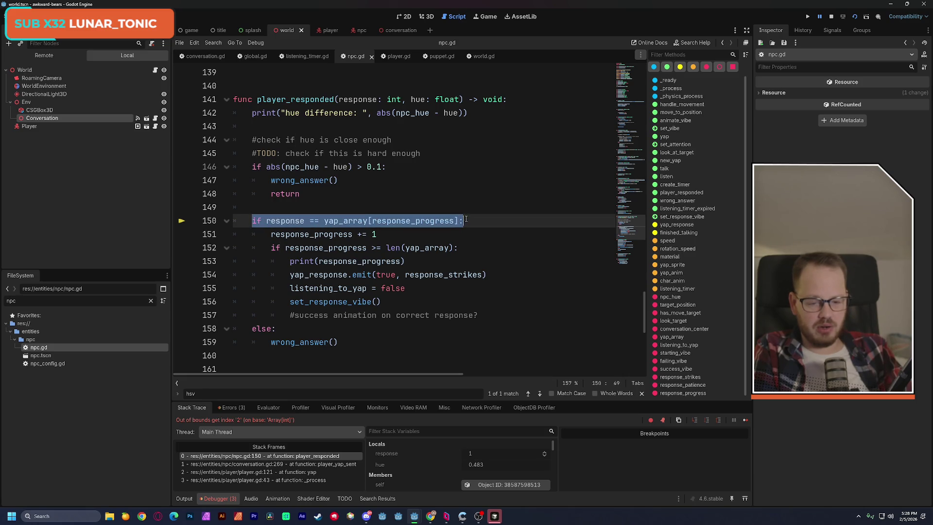
{"action": "left_click", "coordinate": [464, 219]}
{"action": "double_click", "coordinate": [285, 220]}
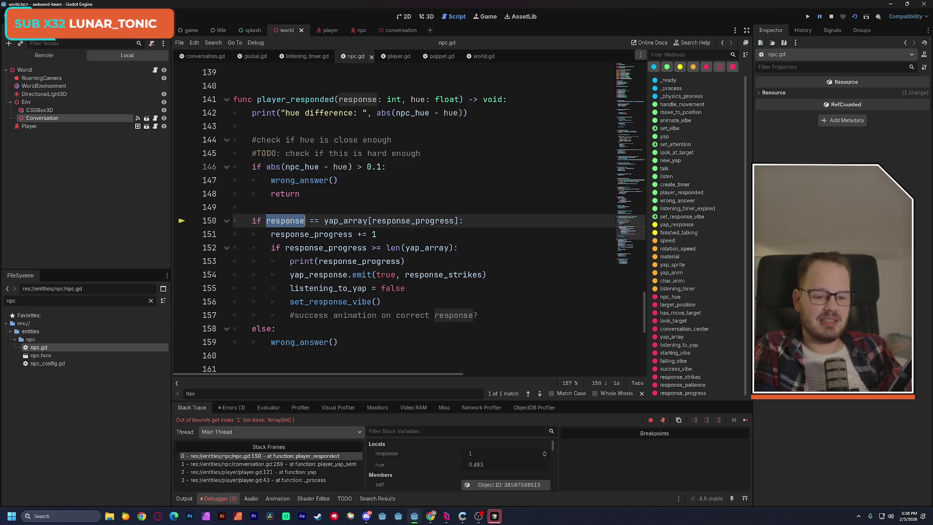
{"action": "left_click_drag", "start_coordinate": [288, 221], "coordinate": [460, 222]}
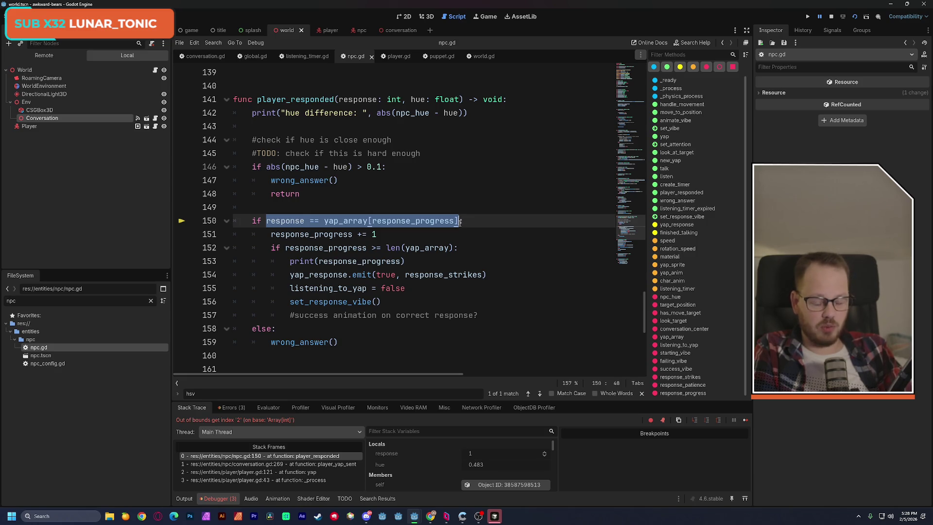
- Review the response_progress increment and length check on lines 151–152, then stop the game
{"action": "double_click", "coordinate": [288, 234]}
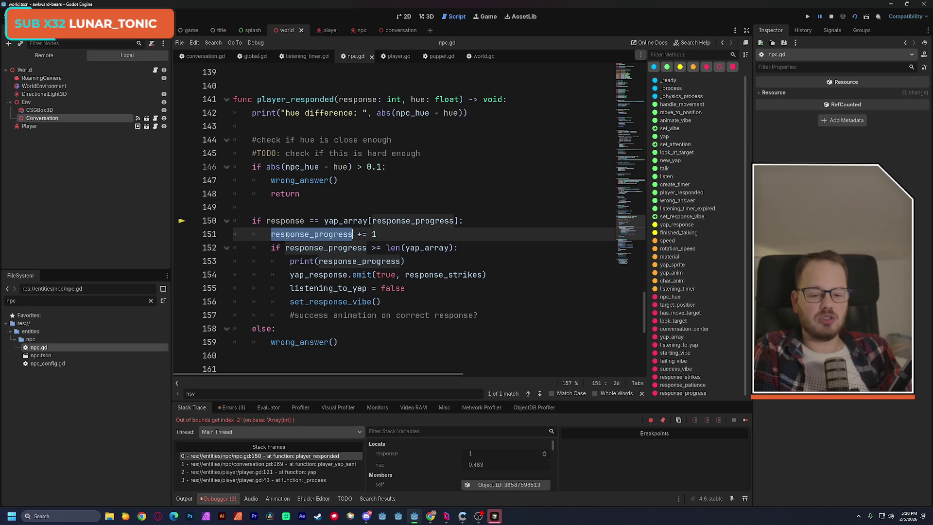
{"action": "left_click", "coordinate": [379, 234], "text": "shift"}
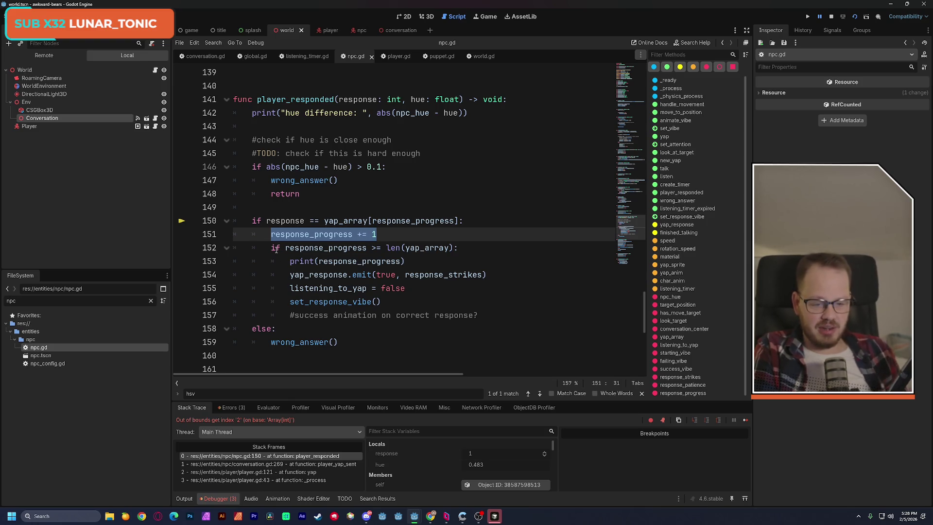
{"action": "double_click", "coordinate": [295, 247]}
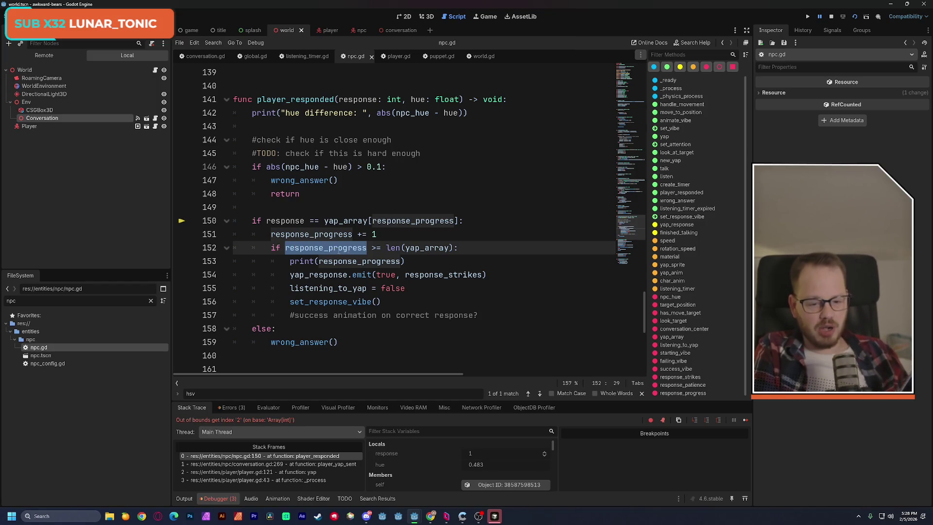
{"action": "mouse_move", "coordinate": [387, 248]}
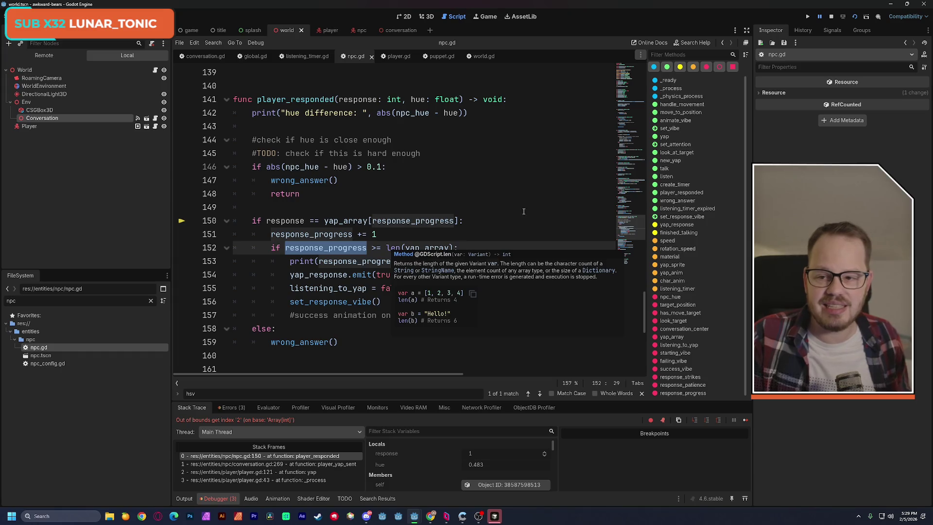
{"action": "left_click", "coordinate": [831, 16]}
- Delete print(response_progress) from line 153 and add a blank line after the response_progress increment
{"action": "left_click_drag", "start_coordinate": [305, 261], "coordinate": [406, 261]}
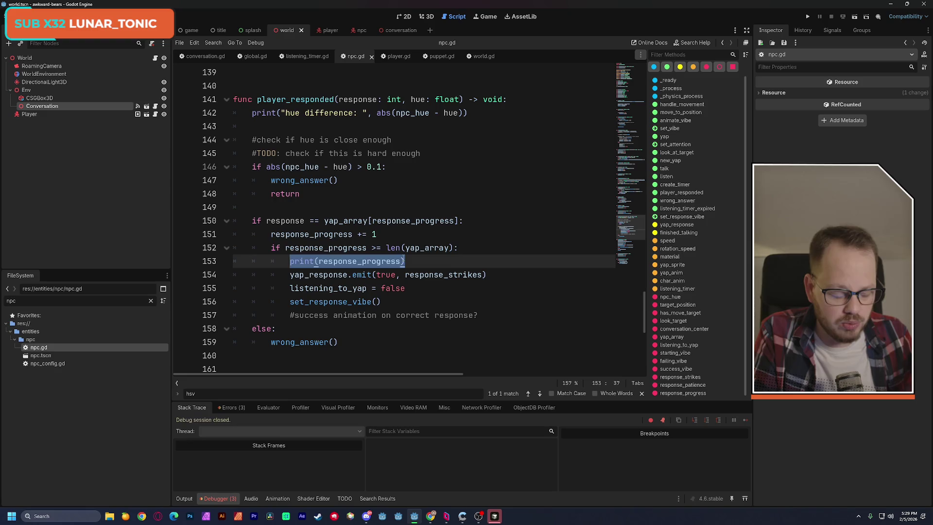
{"action": "key", "text": "BackSpace"}
{"action": "key", "text": "BackSpace"}
{"action": "key", "text": "BackSpace"}
{"action": "key", "text": "BackSpace"}
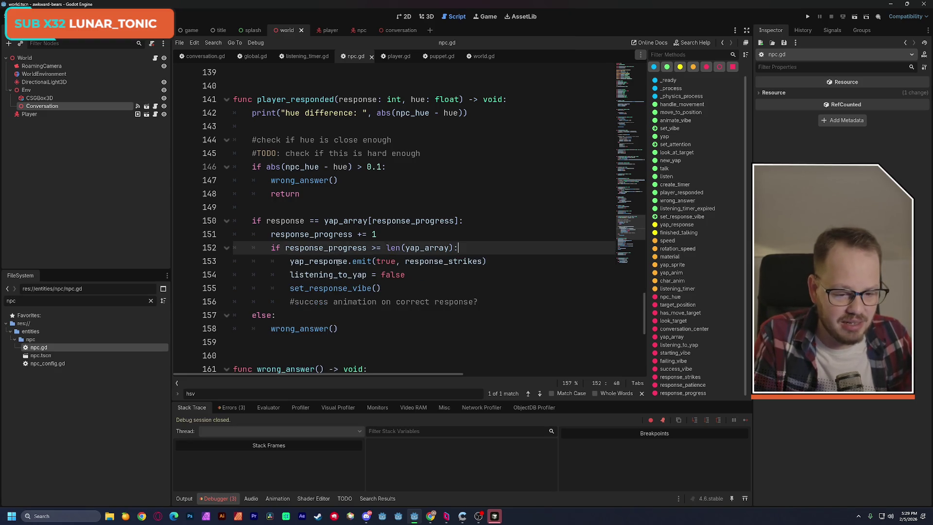
{"action": "left_click_drag", "start_coordinate": [290, 261], "coordinate": [487, 262]}
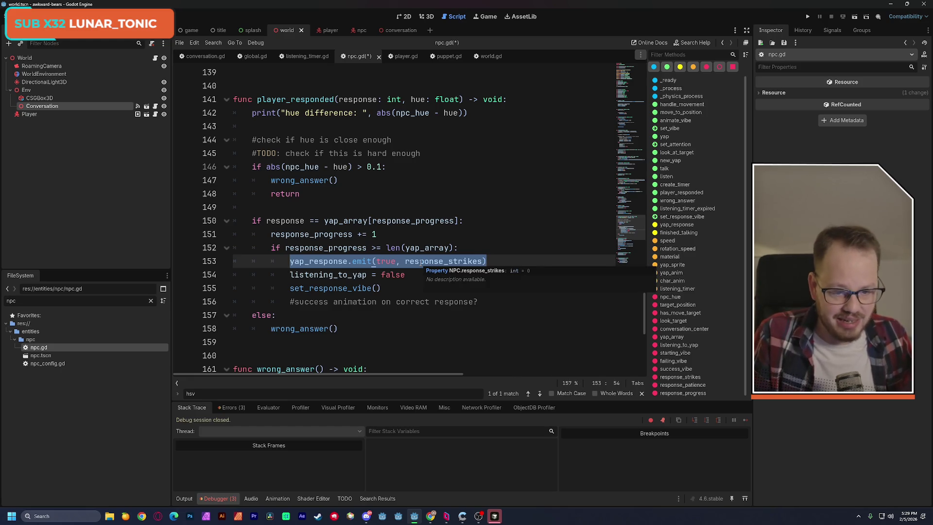
{"action": "left_click", "coordinate": [392, 235]}
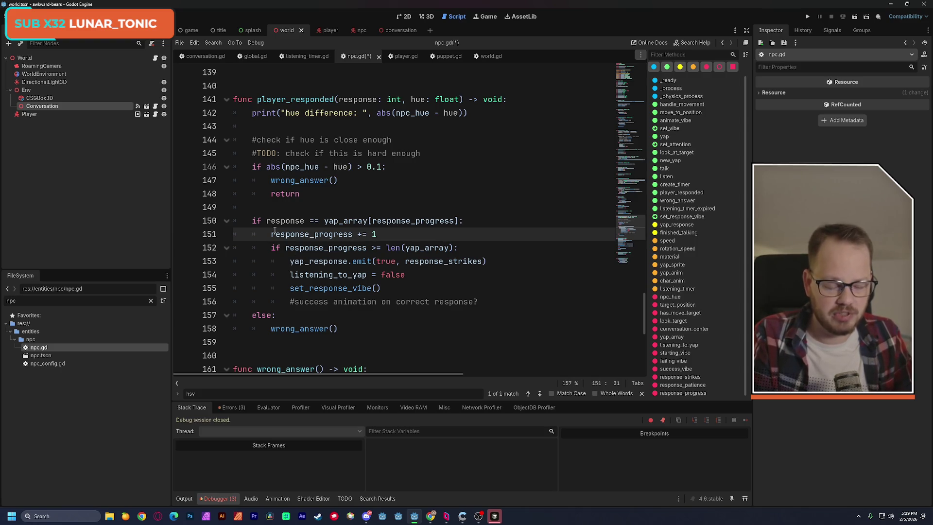
{"action": "key", "text": "Return"}
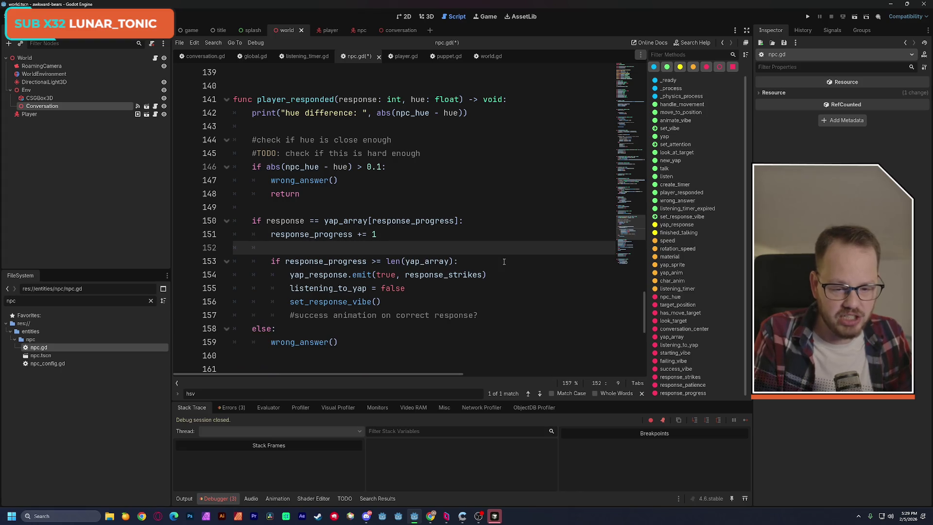
- Write a print on line 152 labelling output as "RP: " response_progress and " YAL: "
{"action": "type", "text": "print(response_progress)"}
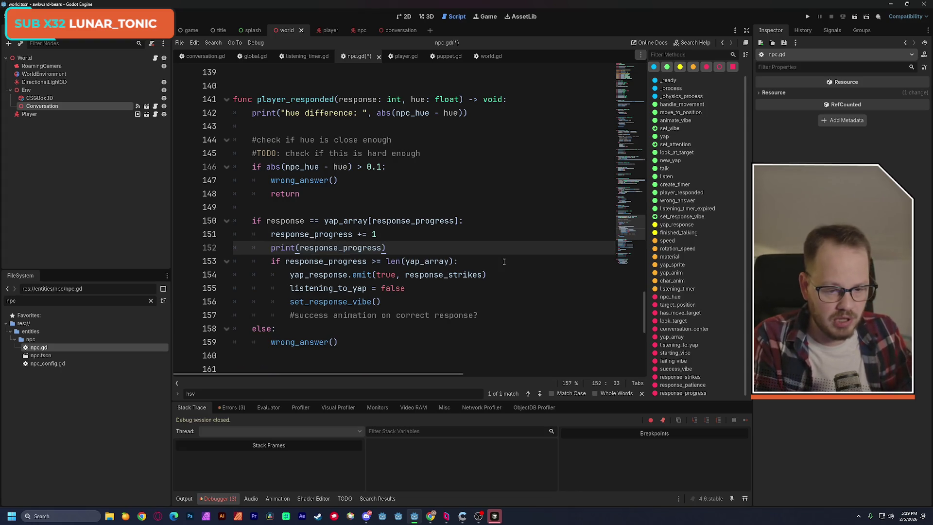
{"action": "left_click", "coordinate": [298, 247]}
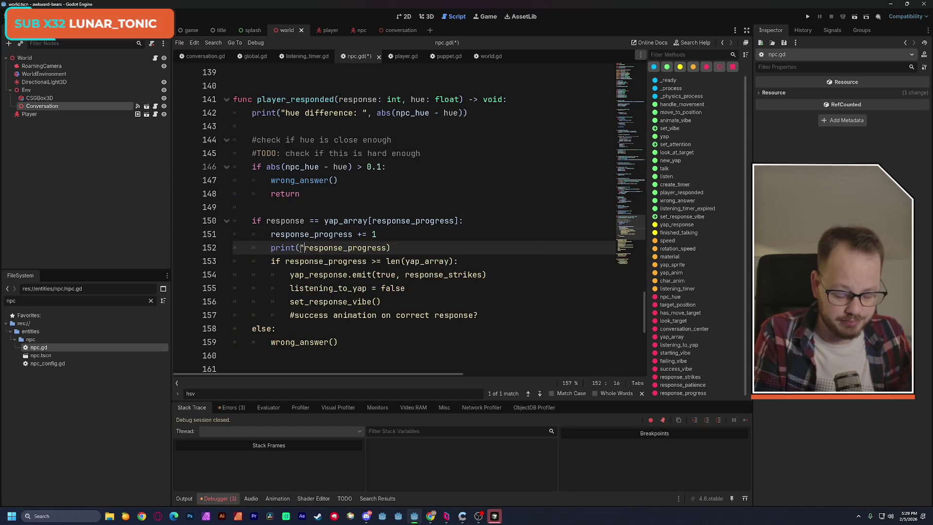
{"action": "type", "text": "\""}
{"action": "type", "text": "RP: \""}
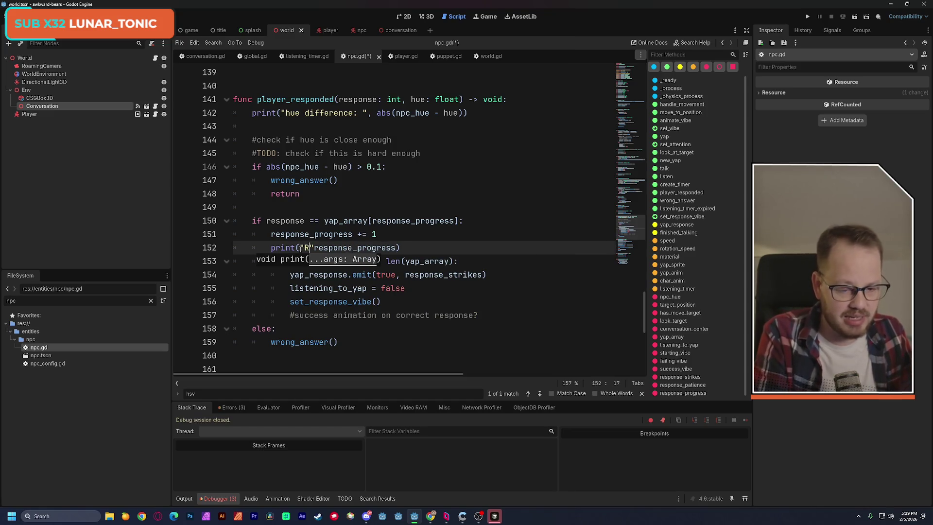
{"action": "type", "text": ","}
{"action": "key", "text": "Right"}
{"action": "key", "text": "Right"}
{"action": "key", "text": "Right"}
{"action": "key", "text": "Right"}
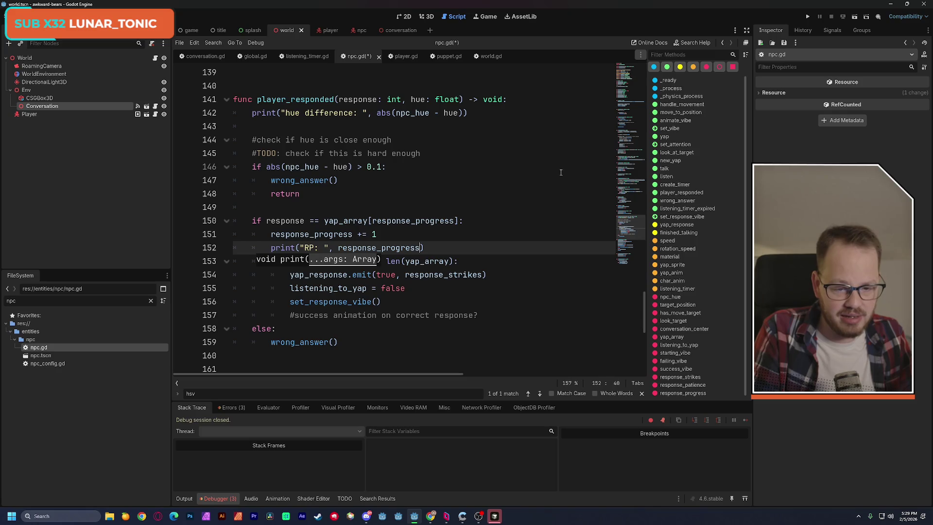
{"action": "type", "text": ", \""}
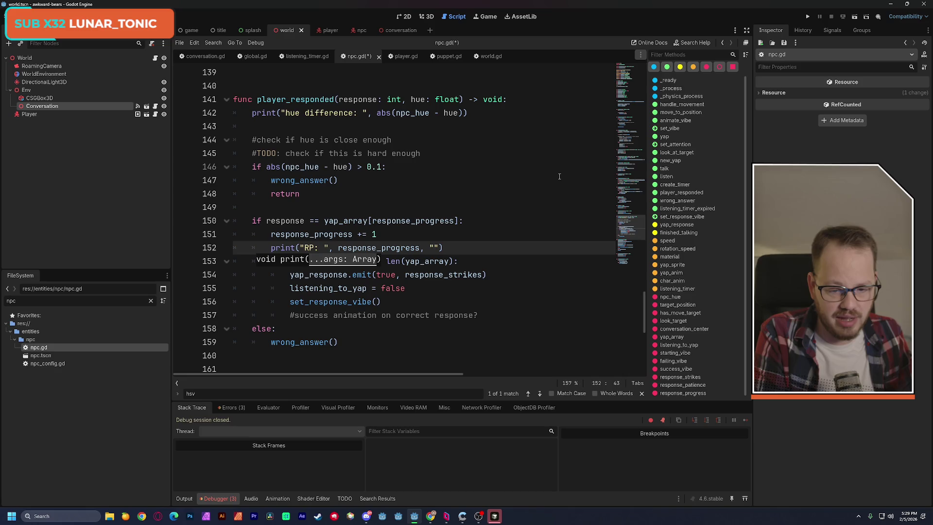
{"action": "type", "text": " YA"}
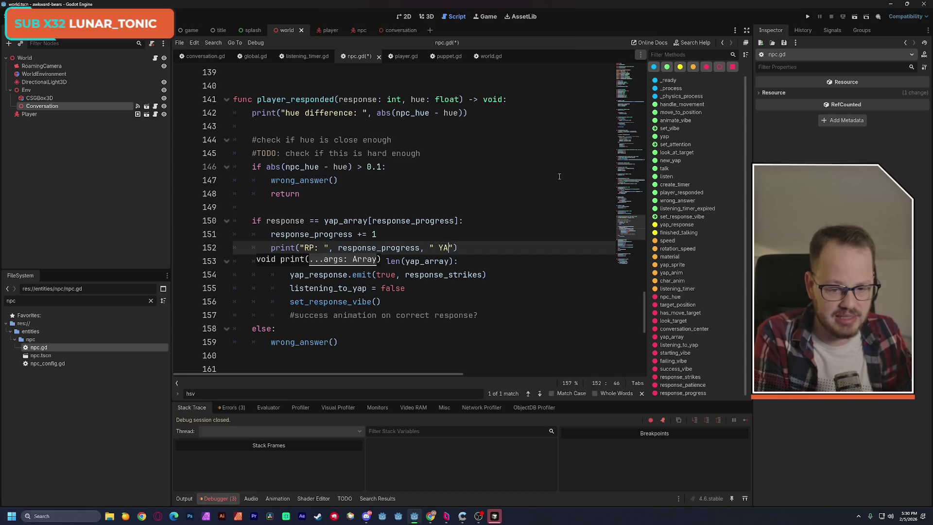
{"action": "type", "text": "L"}
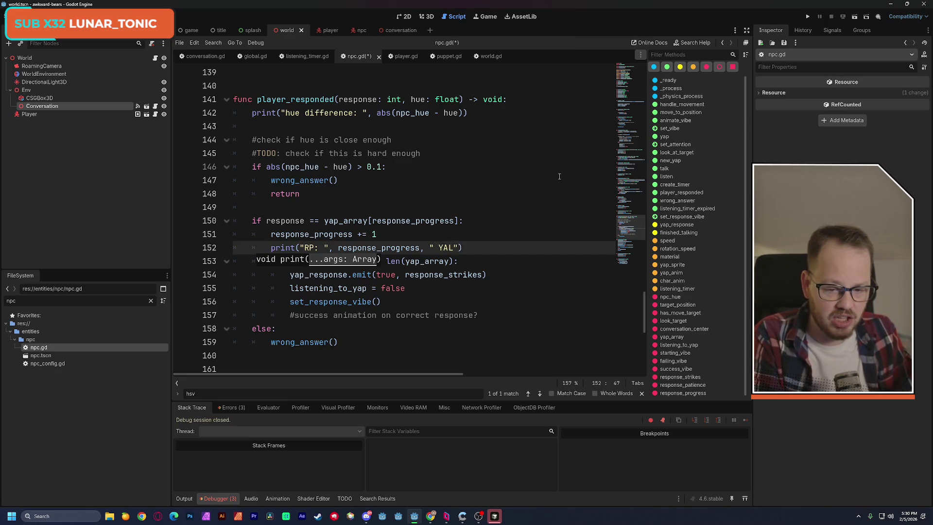
{"action": "type", "text": ": \""}
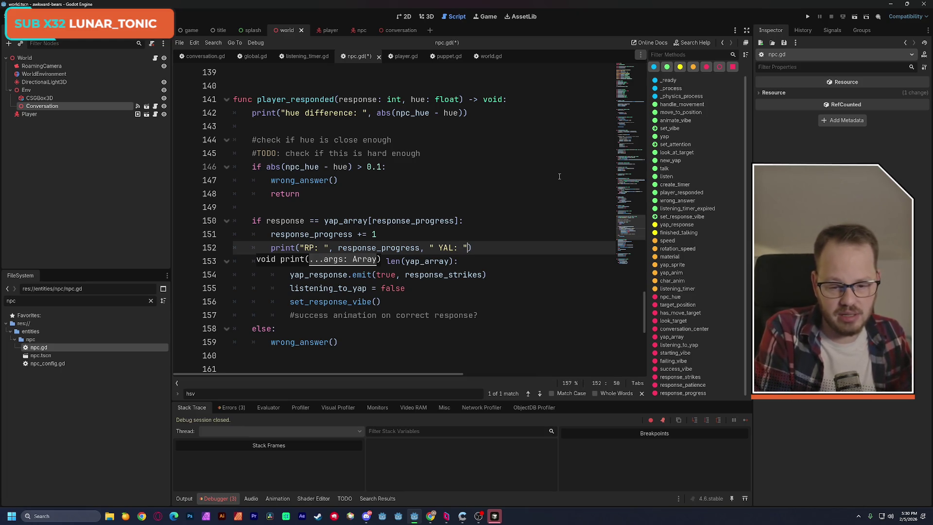
{"action": "type", "text": ","}
{"action": "left_click", "coordinate": [446, 179]}
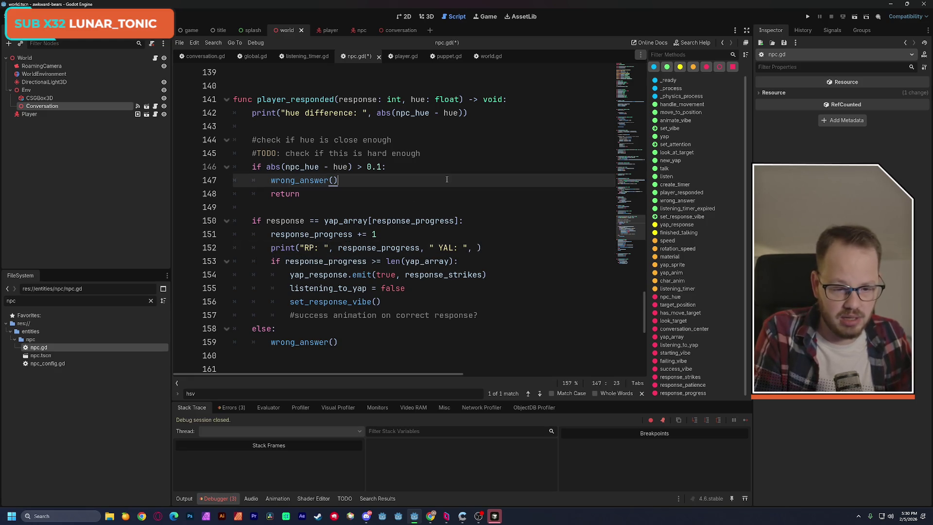
- Copy len(yap_array) from line 153 into the line 152 print and save npc.gd
{"action": "left_click_drag", "start_coordinate": [386, 261], "coordinate": [453, 261]}
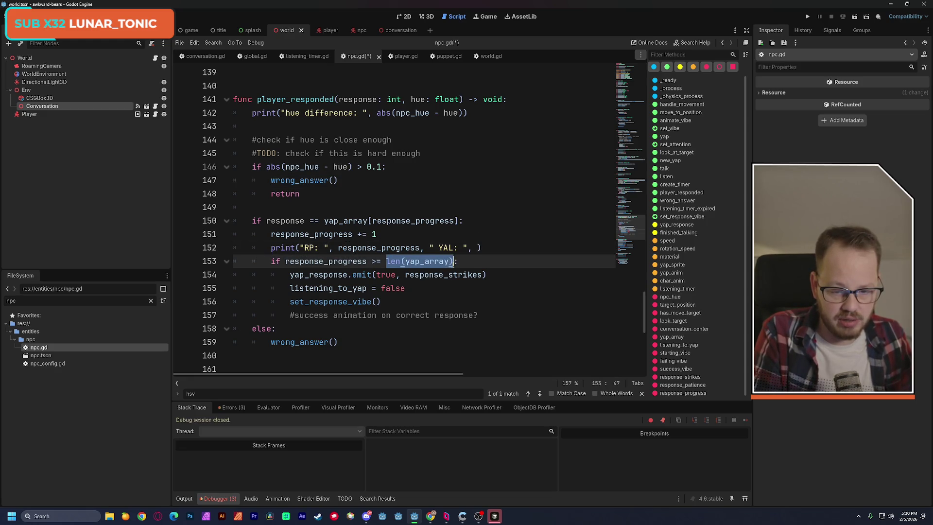
{"action": "key", "text": "ctrl+c"}
{"action": "left_click", "coordinate": [476, 248]}
{"action": "key", "text": "ctrl+v"}
{"action": "left_click", "coordinate": [529, 194]}
{"action": "key", "text": "ctrl+s"}
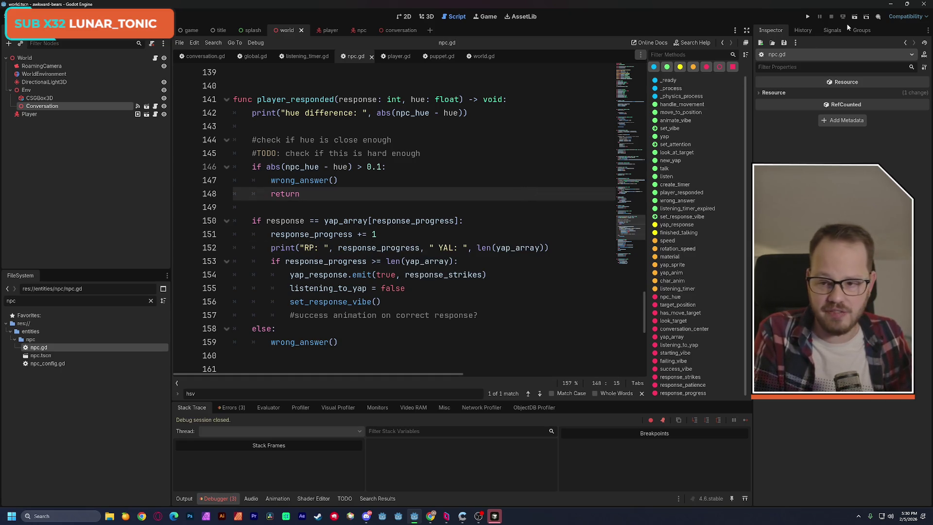
- Set a breakpoint on line 153 and rerun the game, triggering a response to pause there
{"action": "left_click", "coordinate": [856, 16]}
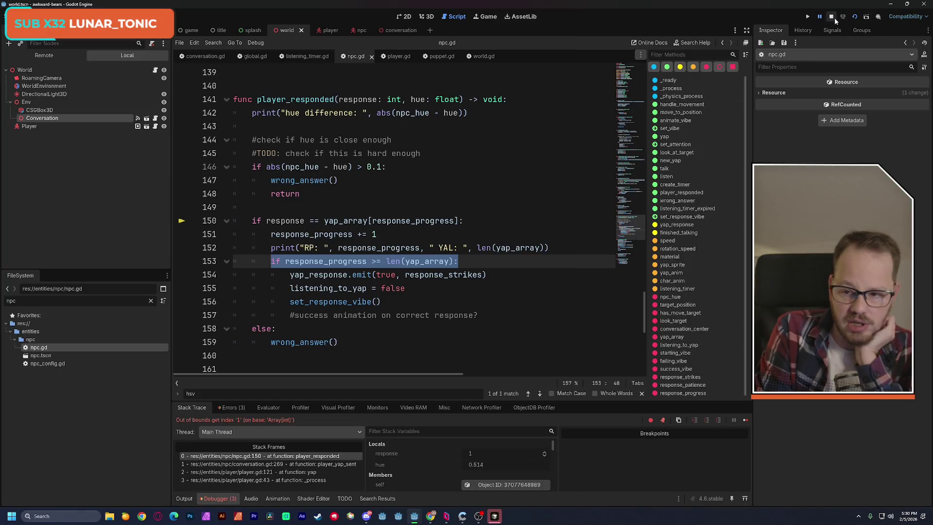
{"action": "left_click", "coordinate": [834, 17]}
{"action": "left_click", "coordinate": [182, 262]}
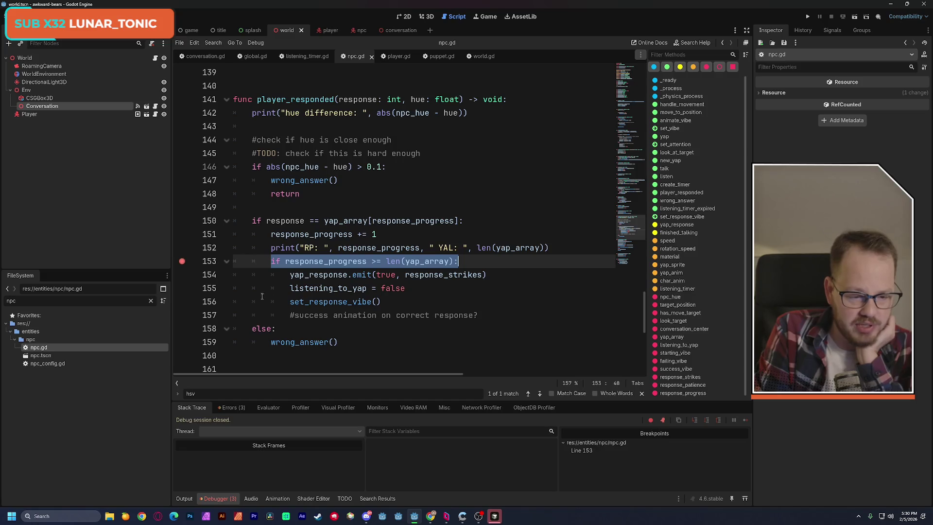
{"action": "left_click", "coordinate": [858, 17]}
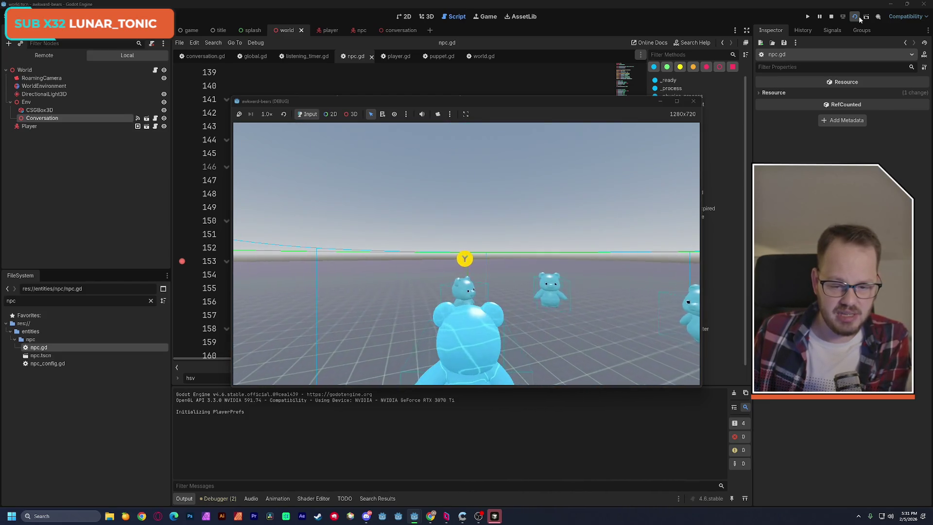
{"action": "key", "text": "y"}
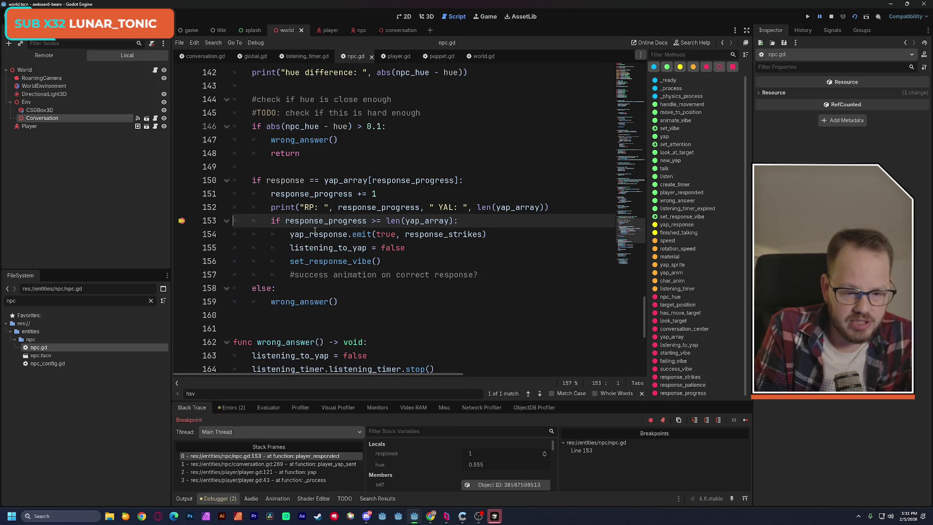
- Enlarge the bottom panel and show the Output log to read "RP: 1 YAL: 1"
{"action": "mouse_move", "coordinate": [352, 395]}
{"action": "left_mouse_down"}
{"action": "mouse_move", "coordinate": [366, 128]}
{"action": "mouse_move", "coordinate": [367, 322]}
{"action": "mouse_move", "coordinate": [366, 259]}
{"action": "left_mouse_up"}
{"action": "scroll", "coordinate": [332, 206], "scroll_direction": "down", "scroll_amount": 3}
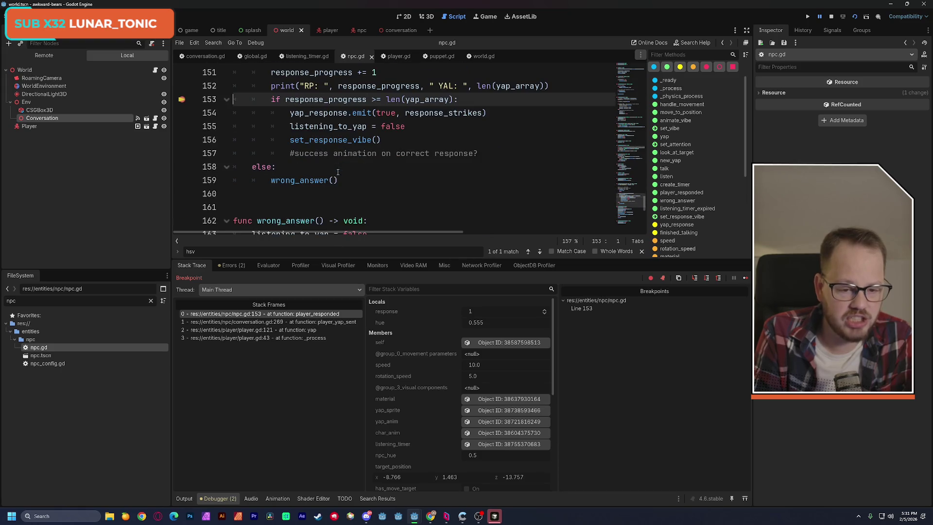
{"action": "left_click_drag", "start_coordinate": [365, 258], "coordinate": [365, 116]}
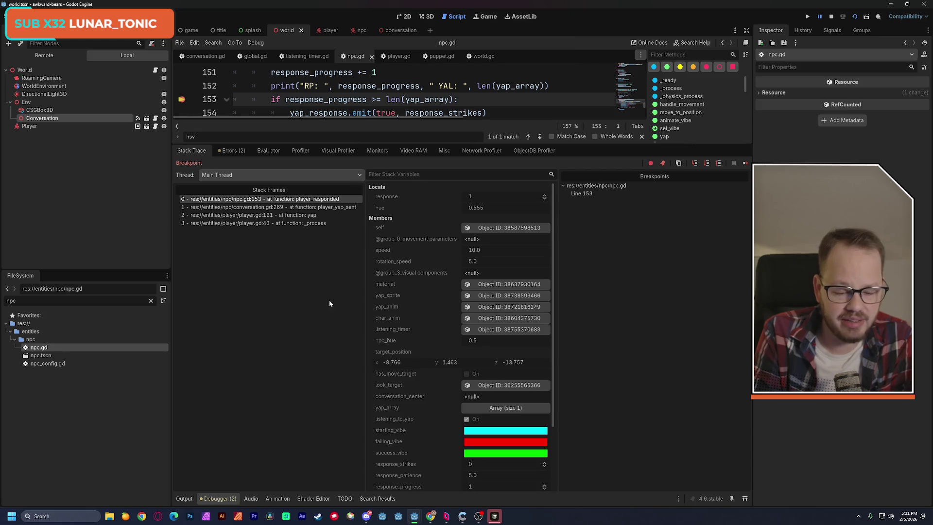
{"action": "left_click", "coordinate": [184, 498]}
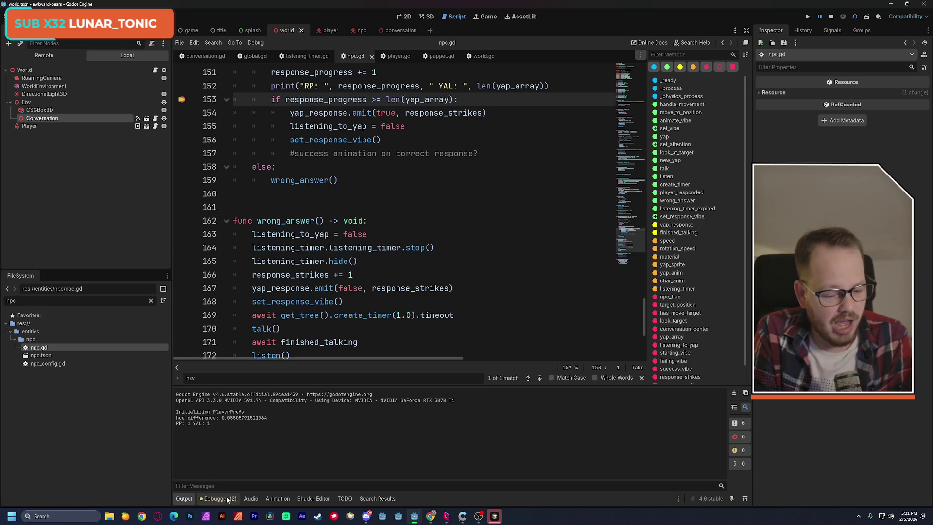
- Close the find bar and return to the Debugger's stack trace
{"action": "left_click", "coordinate": [639, 380]}
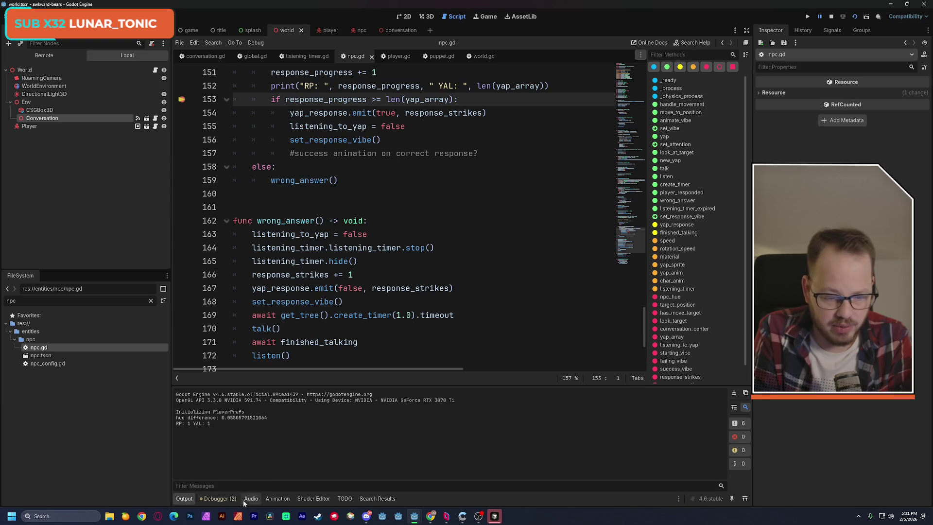
{"action": "left_click", "coordinate": [221, 499]}
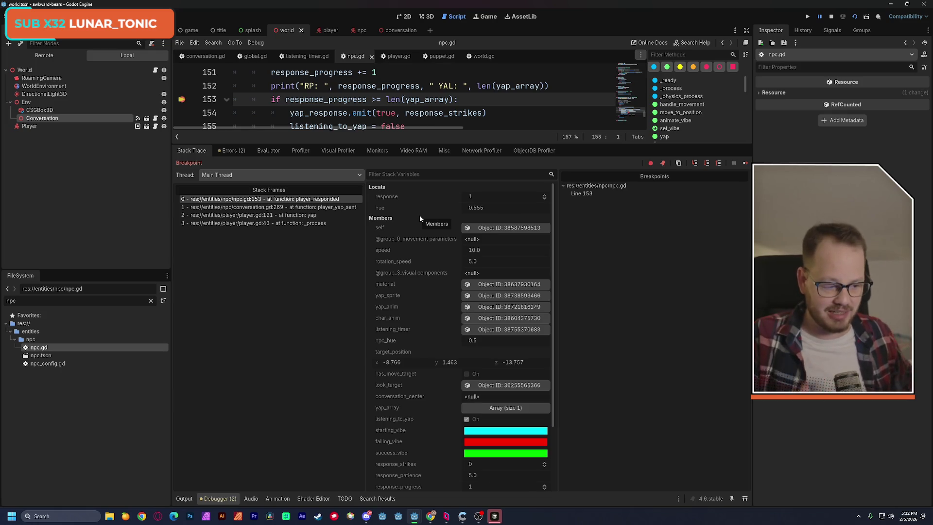
- Expand yap_array in the Stack Variables to confirm it holds a single element, 1
{"action": "scroll", "coordinate": [553, 210], "scroll_direction": "down", "scroll_amount": 1}
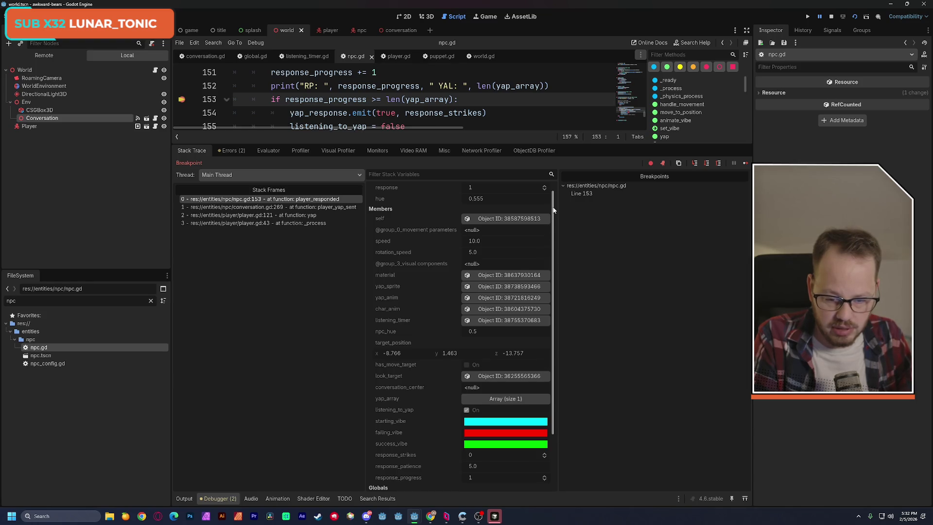
{"action": "scroll", "coordinate": [553, 210], "scroll_direction": "down", "scroll_amount": 1}
{"action": "scroll", "coordinate": [553, 212], "scroll_direction": "down", "scroll_amount": 1}
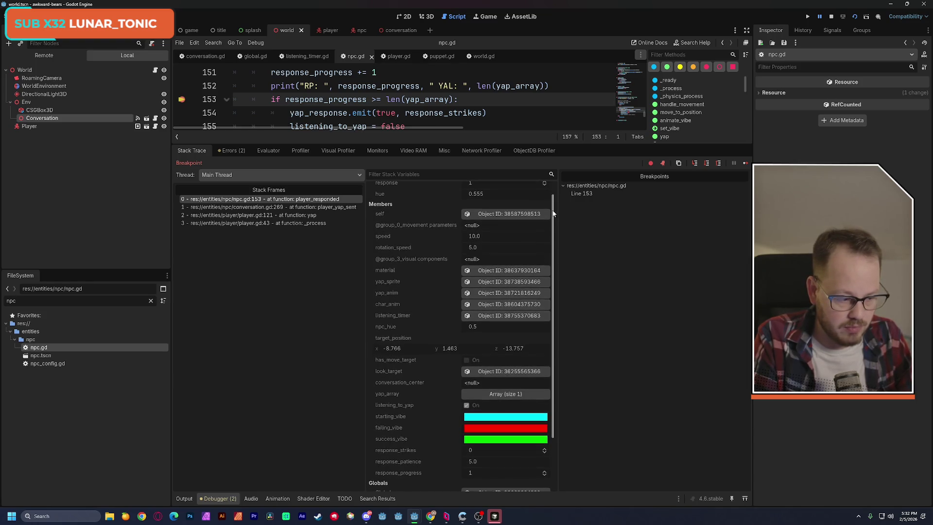
{"action": "scroll", "coordinate": [553, 214], "scroll_direction": "down", "scroll_amount": 1}
{"action": "left_click_drag", "start_coordinate": [553, 215], "coordinate": [553, 200]}
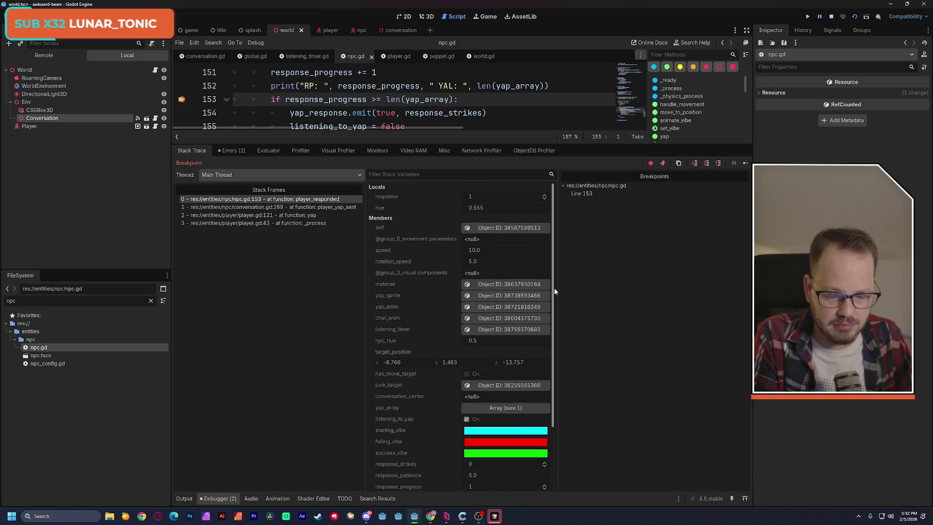
{"action": "left_click", "coordinate": [495, 409]}
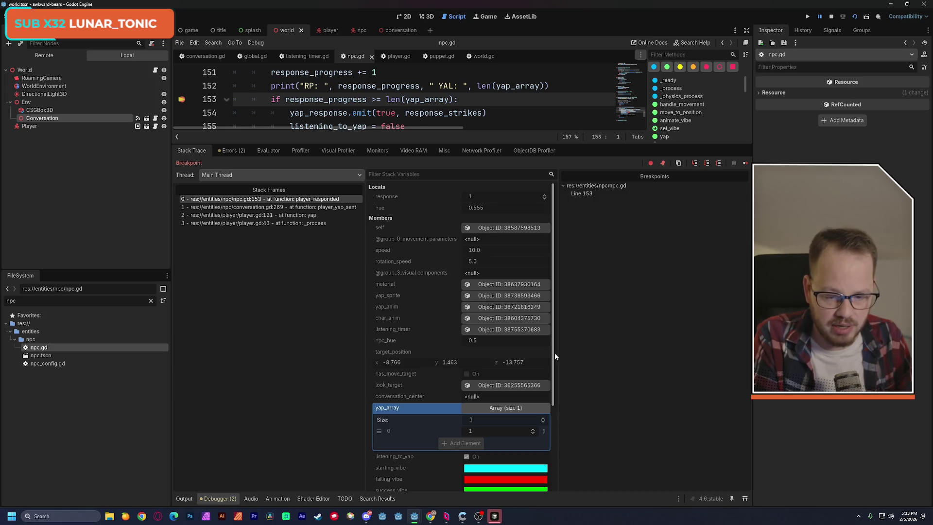
- Stop the debug session and give the script editor more vertical room
{"action": "left_click_drag", "start_coordinate": [555, 354], "coordinate": [555, 408]}
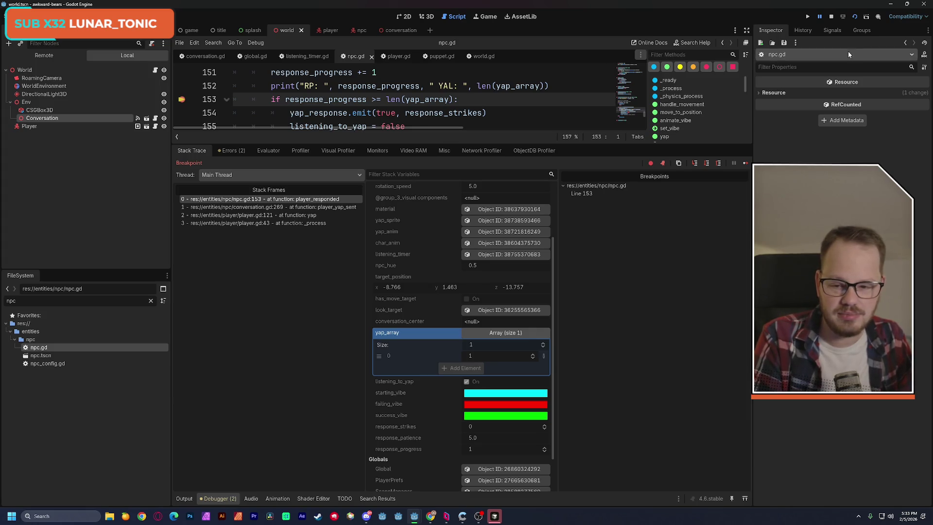
{"action": "key", "text": "F8"}
{"action": "left_click_drag", "start_coordinate": [269, 144], "coordinate": [278, 298]}
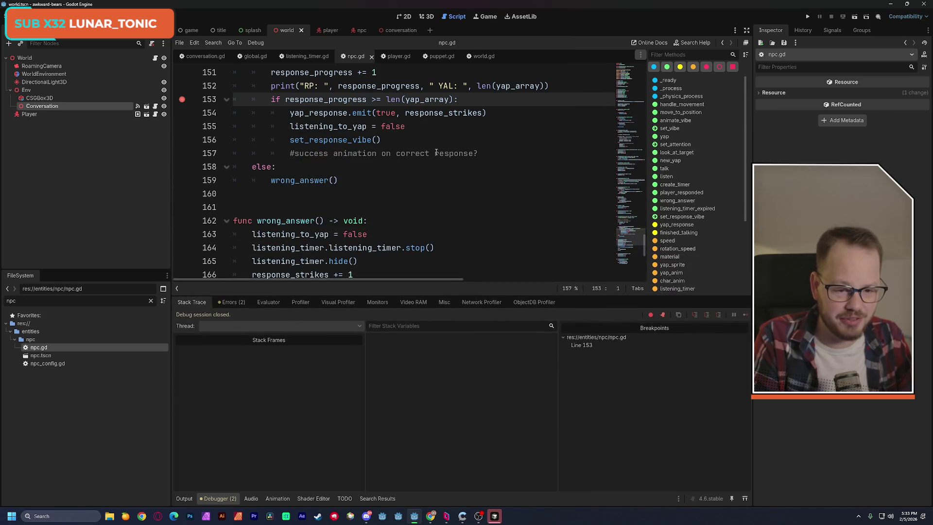
- Add an else branch with print("peepee poopoo") after line 157, then clear the line 153 breakpoint
{"action": "left_click", "coordinate": [491, 153]}
{"action": "key", "text": "Return"}
{"action": "type", "text": "else:"}
{"action": "key", "text": "Return"}
{"action": "type", "text": "print("}
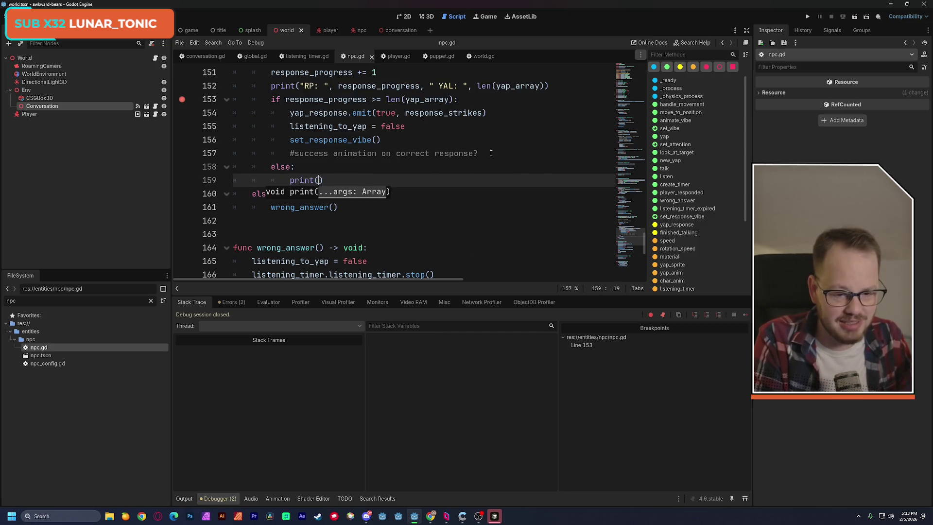
{"action": "type", "text": "\"peep"}
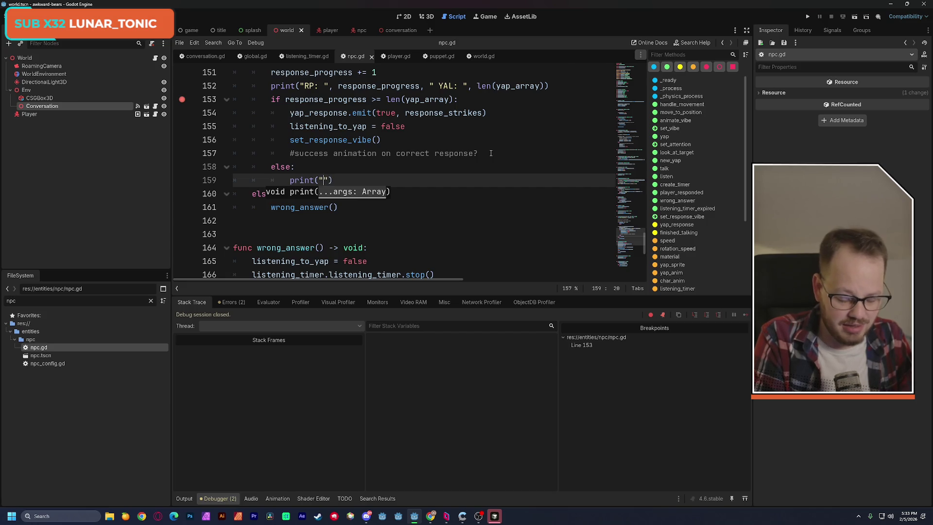
{"action": "type", "text": "ee poopoo"}
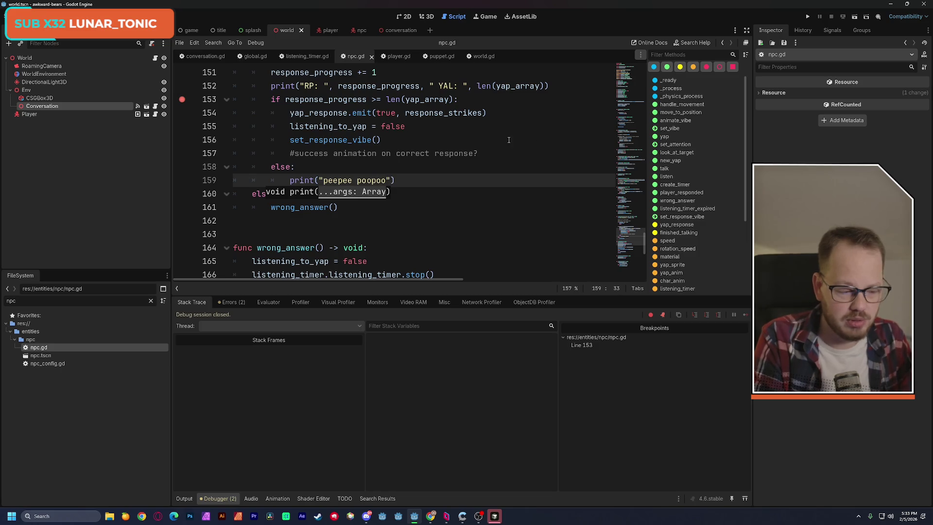
{"action": "left_click", "coordinate": [509, 140]}
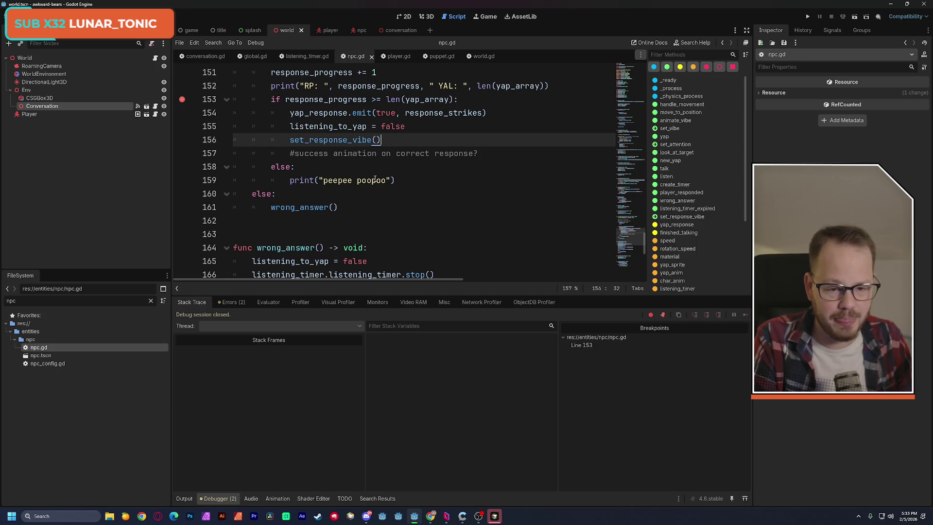
{"action": "left_click", "coordinate": [181, 100]}
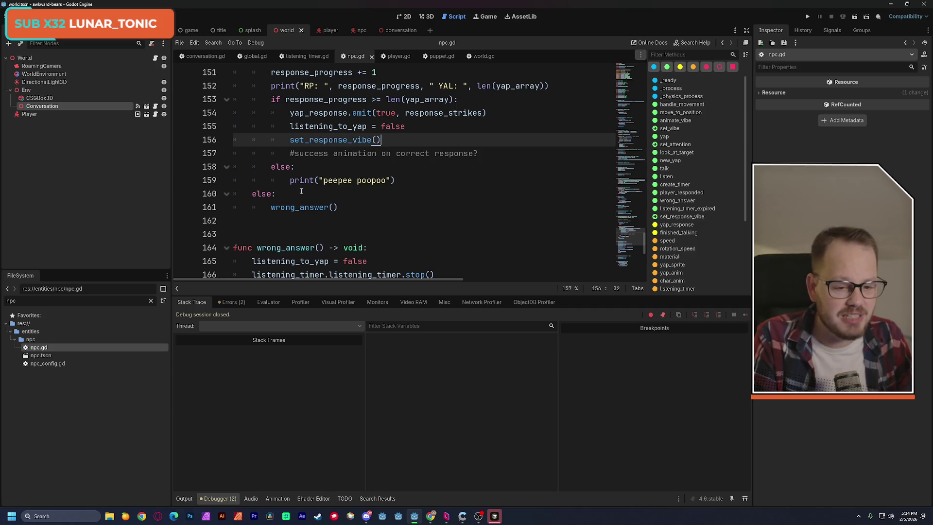
{"action": "scroll", "coordinate": [297, 193], "scroll_direction": "up", "scroll_amount": 1}
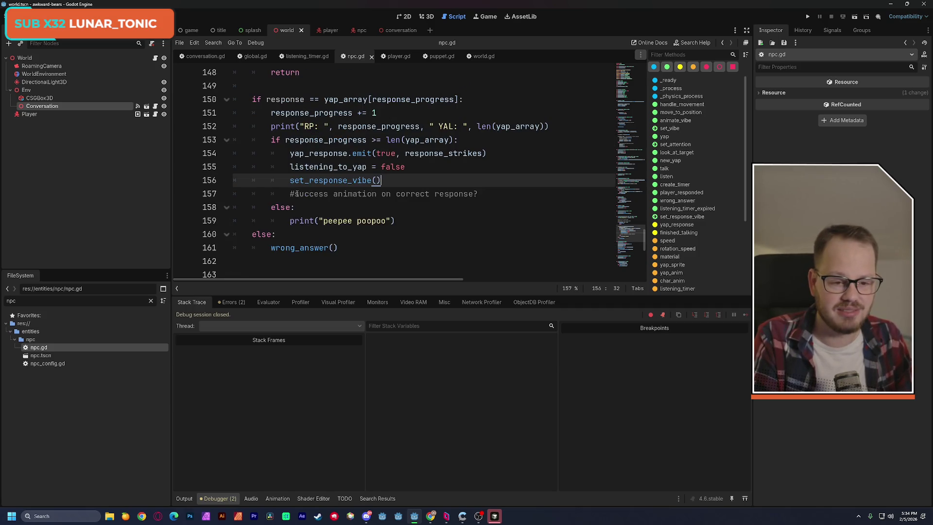
- Change line 153's comparison from >= to == so it tests response_progress == len(yap_array)
{"action": "left_click_drag", "start_coordinate": [273, 140], "coordinate": [487, 138]}
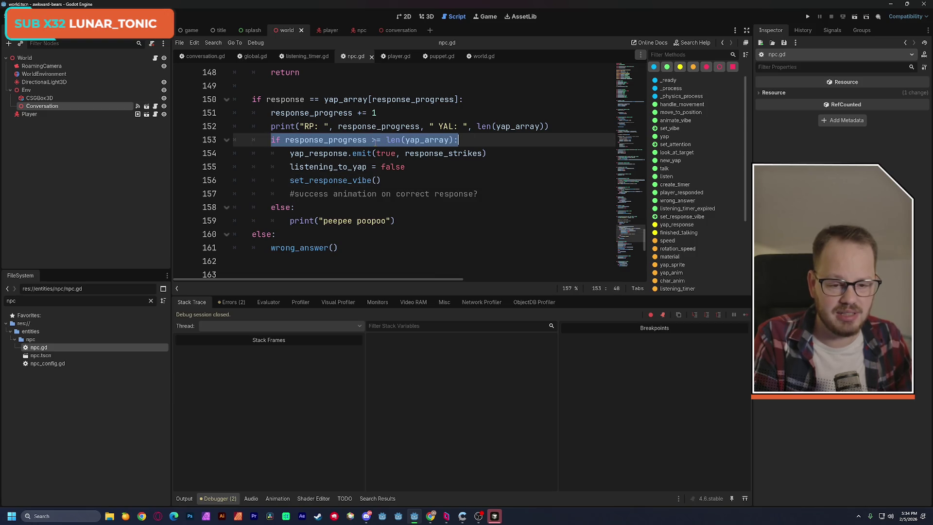
{"action": "left_click", "coordinate": [376, 139]}
{"action": "key", "text": "BackSpace"}
{"action": "type", "text": "="}
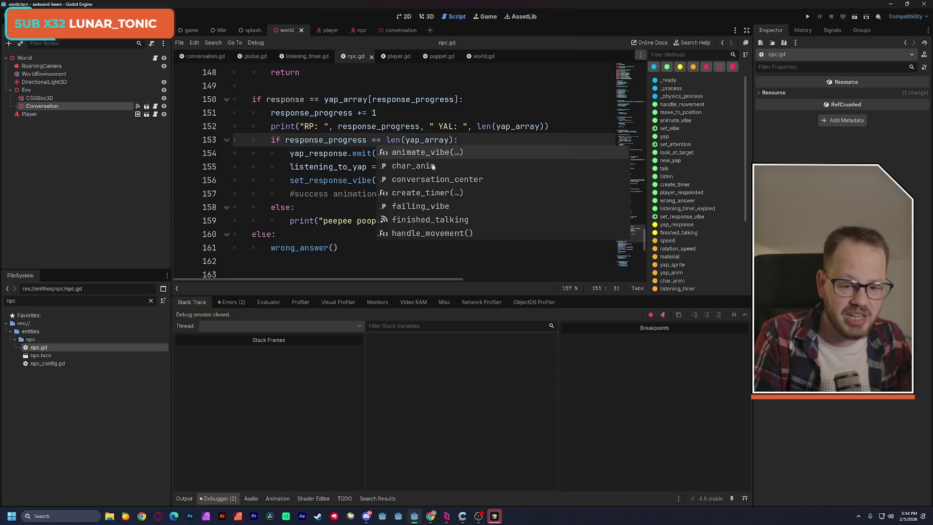
{"action": "left_click", "coordinate": [510, 127]}
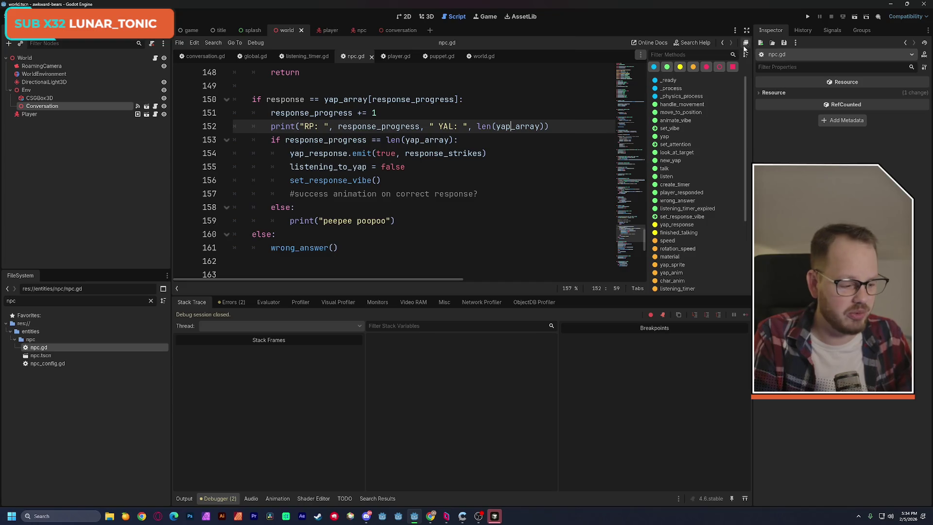
- Rerun the scene and inspect the out-of-bounds index '1' error at npc.gd line 150
{"action": "left_click", "coordinate": [855, 17]}
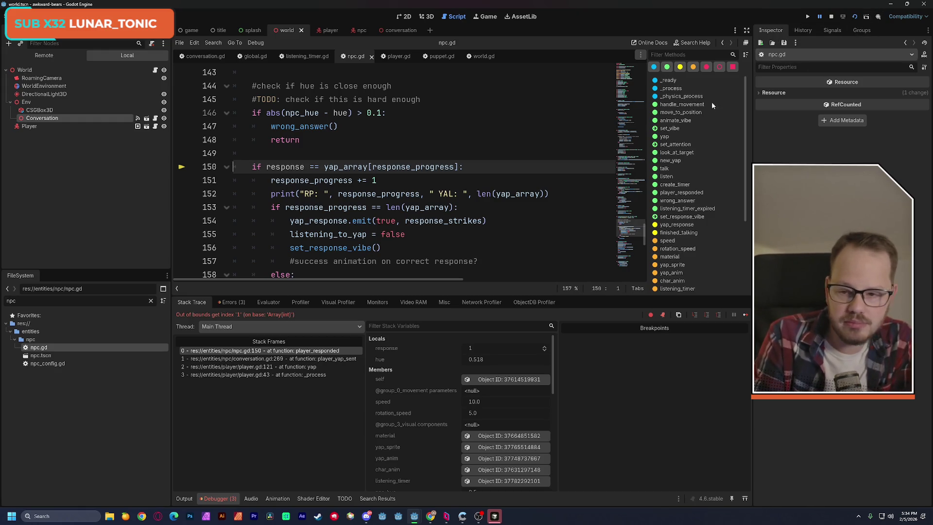
{"action": "scroll", "coordinate": [548, 162], "scroll_direction": "down", "scroll_amount": 1}
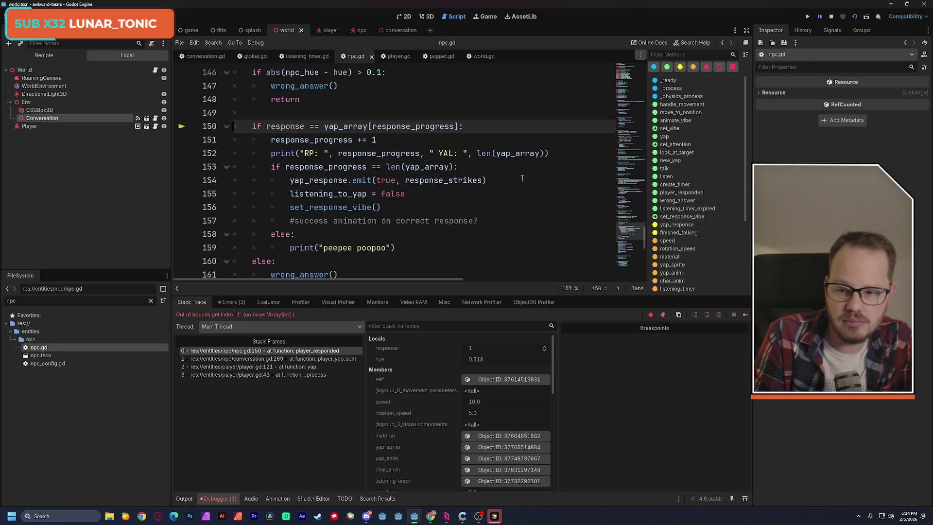
{"action": "scroll", "coordinate": [522, 178], "scroll_direction": "down", "scroll_amount": 1}
{"action": "scroll", "coordinate": [515, 188], "scroll_direction": "up", "scroll_amount": 1}
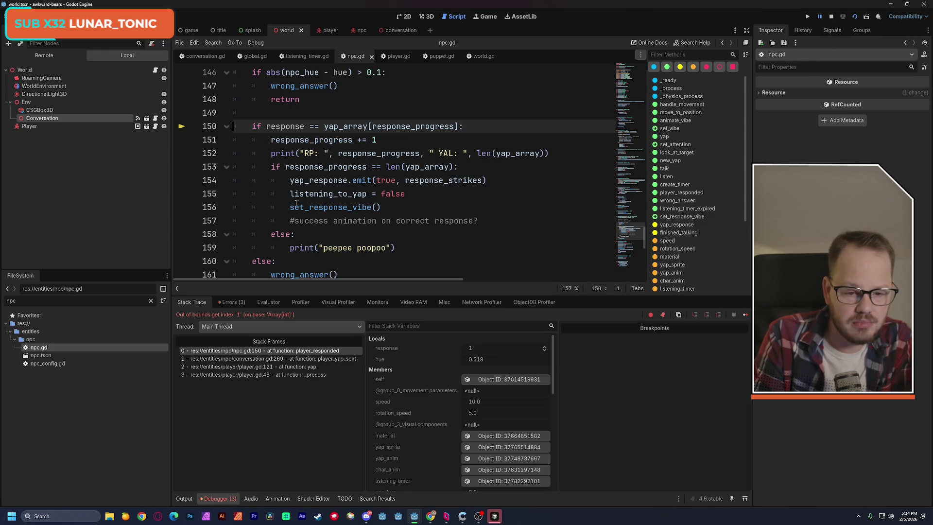
- Relaunch the game, respond to the NPC with the b key, then stop the game
{"action": "left_click", "coordinate": [854, 16]}
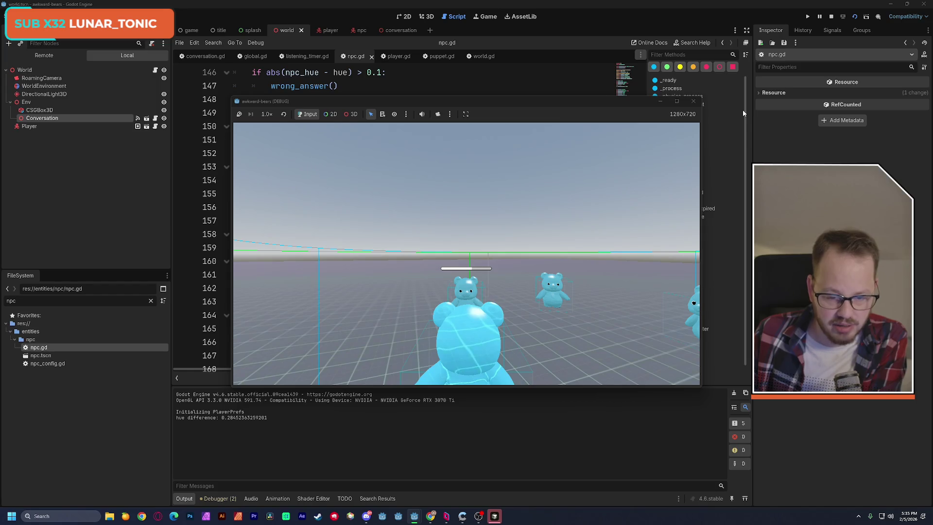
{"action": "key", "text": "b"}
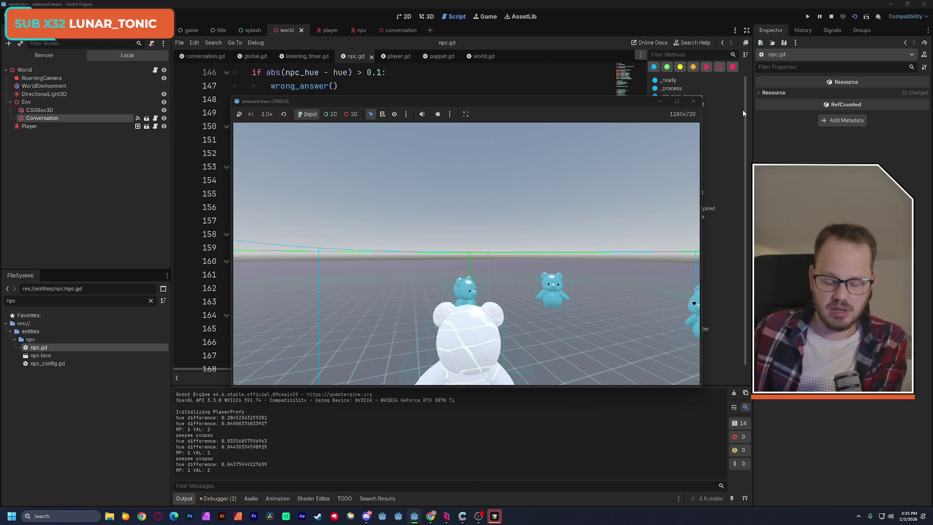
{"action": "left_click", "coordinate": [692, 102]}
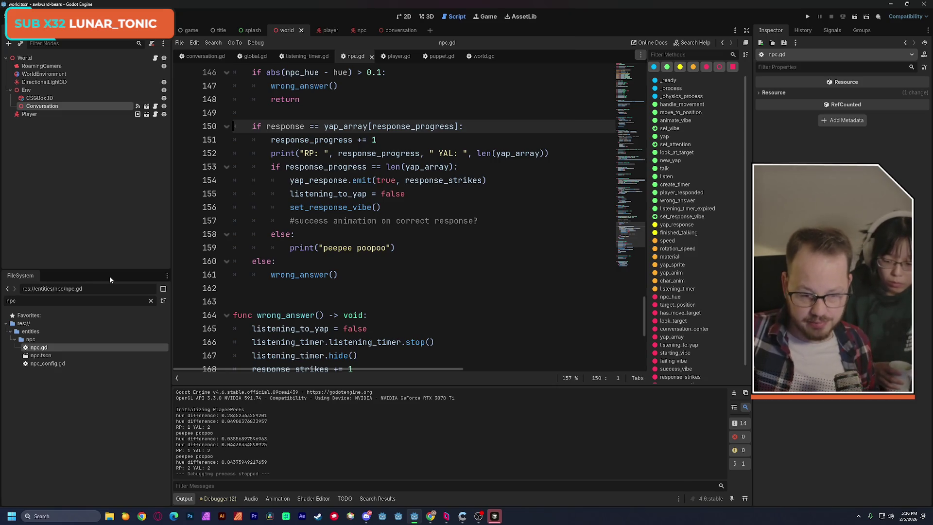
- Insert print("NOT peepee poopoo") on a new line above yap_response.emit in npc.gd
{"action": "left_click", "coordinate": [290, 180]}
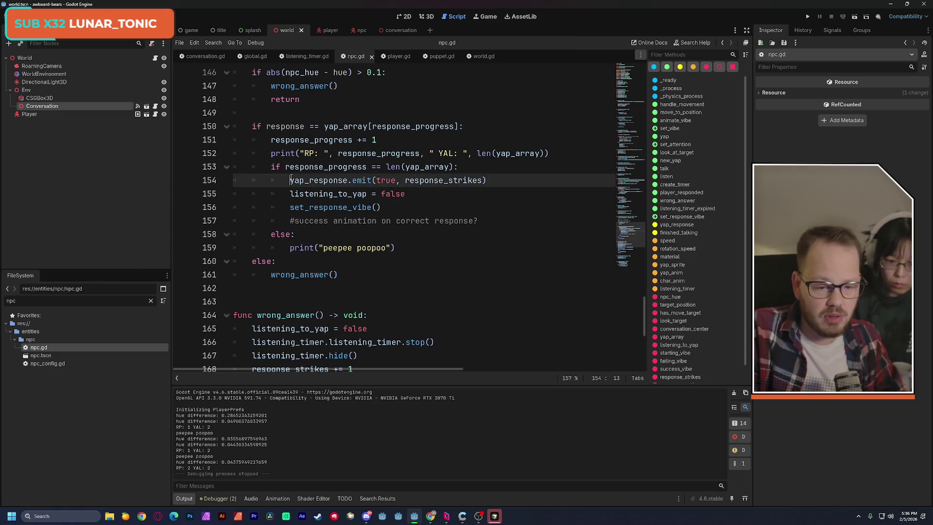
{"action": "key", "text": "ctrl+shift+Return"}
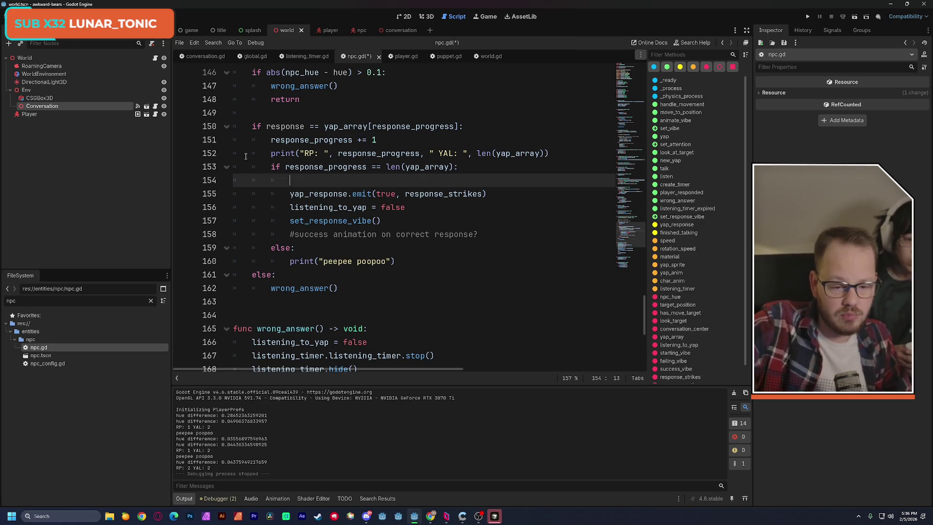
{"action": "left_click_drag", "start_coordinate": [290, 261], "coordinate": [398, 260]}
{"action": "key", "text": "ctrl+c"}
{"action": "left_click", "coordinate": [325, 180]}
{"action": "key", "text": "ctrl+v"}
{"action": "left_click", "coordinate": [325, 180]}
{"action": "type", "text": "NOT"}
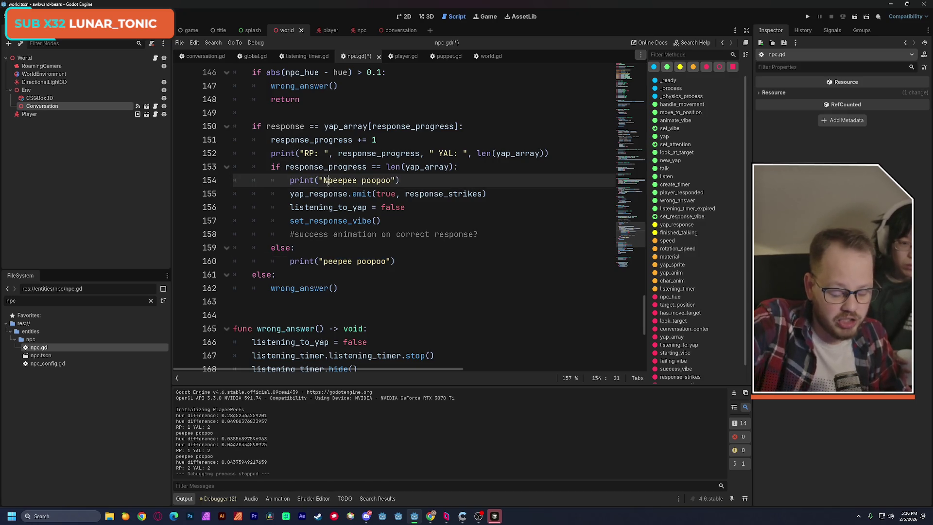
{"action": "left_click", "coordinate": [449, 153]}
- Save npc.gd, run the game to check the new print, then stop it
{"action": "key", "text": "ctrl+s"}
{"action": "left_click", "coordinate": [852, 20]}
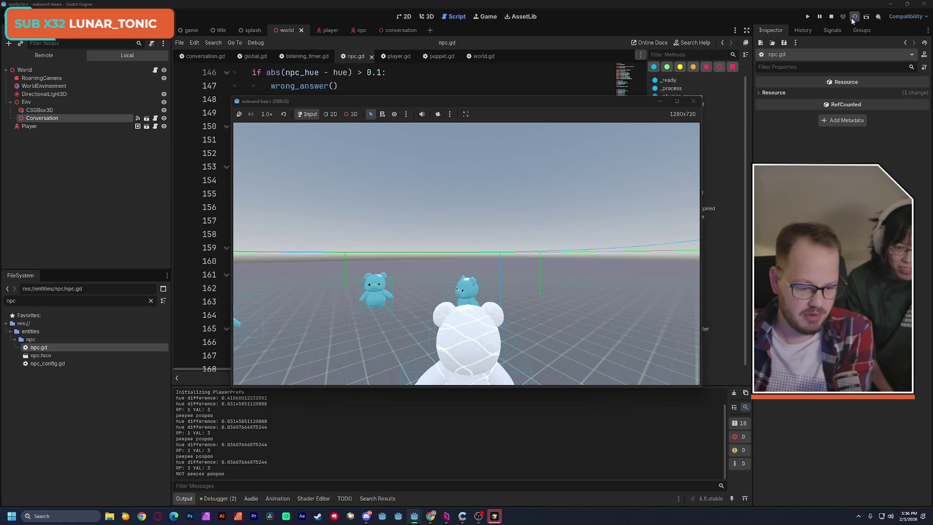
{"action": "left_click", "coordinate": [851, 21]}
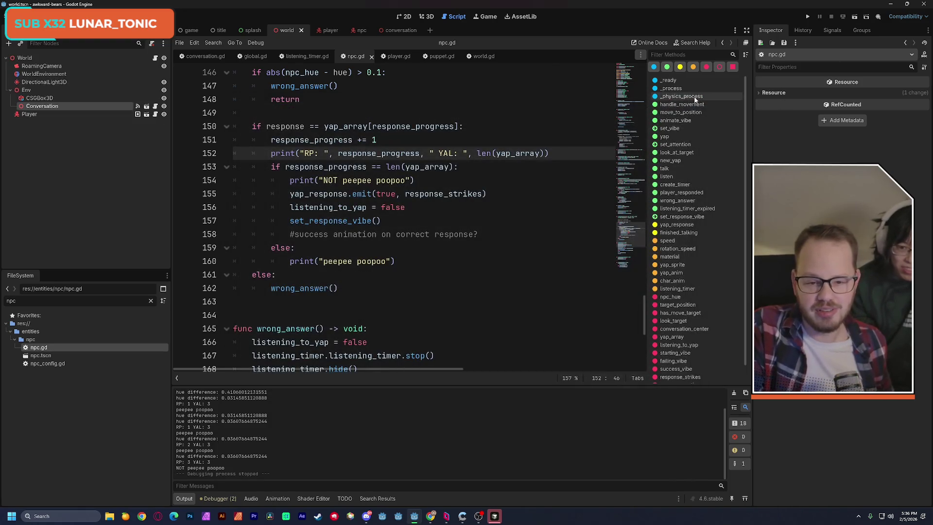
{"action": "left_click_drag", "start_coordinate": [290, 180], "coordinate": [410, 180]}
{"action": "left_click_drag", "start_coordinate": [290, 194], "coordinate": [488, 196]}
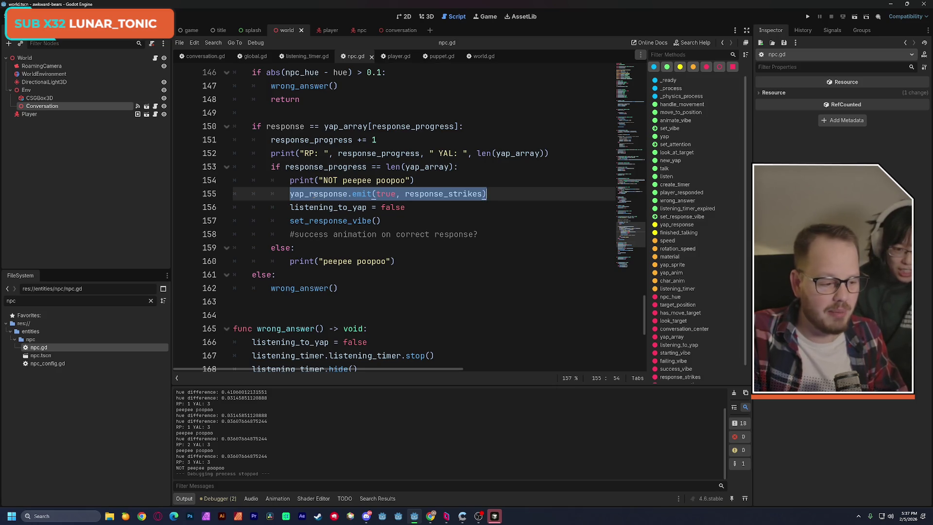
{"action": "double_click", "coordinate": [302, 194]}
{"action": "left_click_drag", "start_coordinate": [302, 194], "coordinate": [491, 193]}
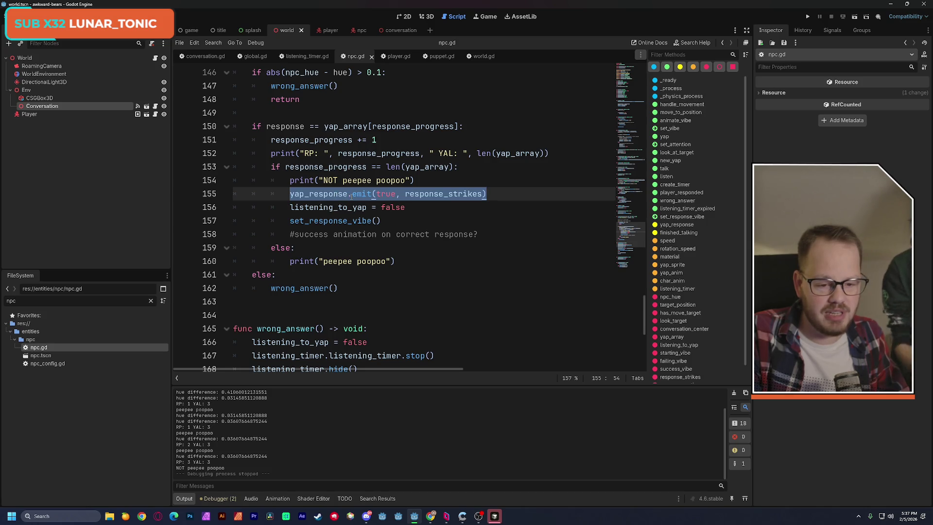
{"action": "mouse_move", "coordinate": [382, 197]}
{"action": "left_click_drag", "start_coordinate": [628, 235], "coordinate": [626, 74]}
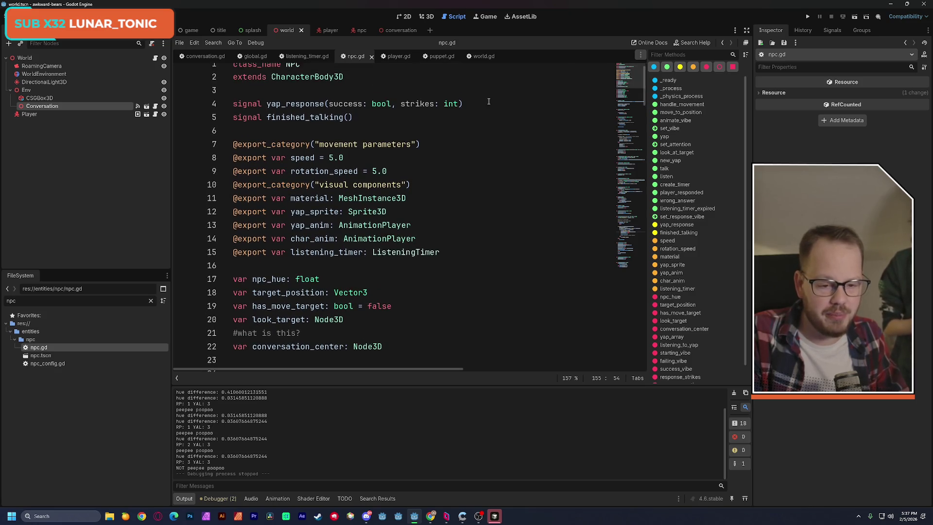
- Switch to conversation.gd and search for yap_re to locate npc_yap_response
{"action": "left_click", "coordinate": [204, 56]}
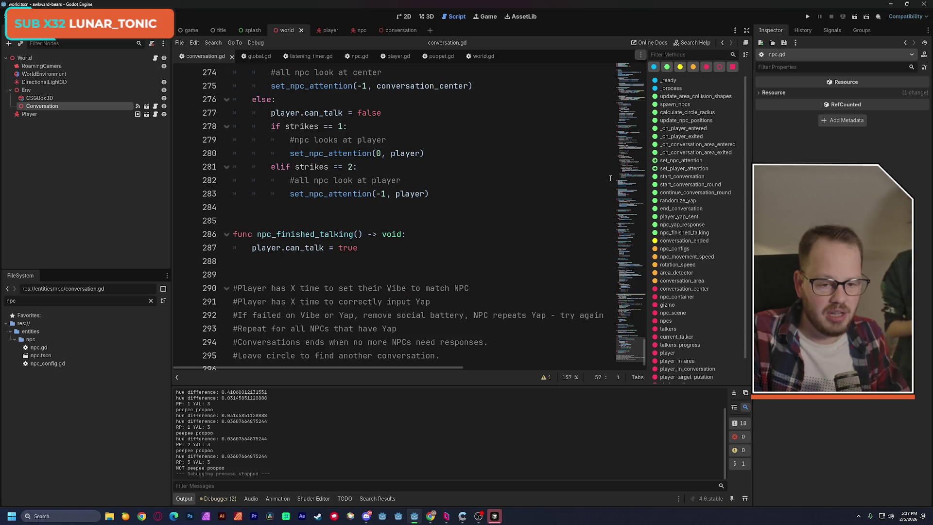
{"action": "mouse_move", "coordinate": [637, 325]}
{"action": "left_mouse_down"}
{"action": "mouse_move", "coordinate": [633, 73]}
{"action": "mouse_move", "coordinate": [628, 95]}
{"action": "left_mouse_up"}
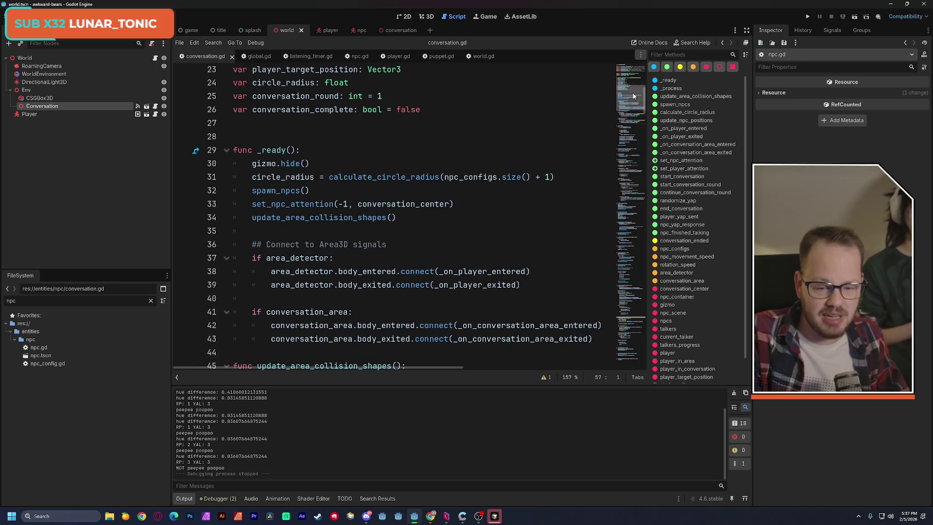
{"action": "key", "text": "ctrl+f"}
{"action": "type", "text": "yap"}
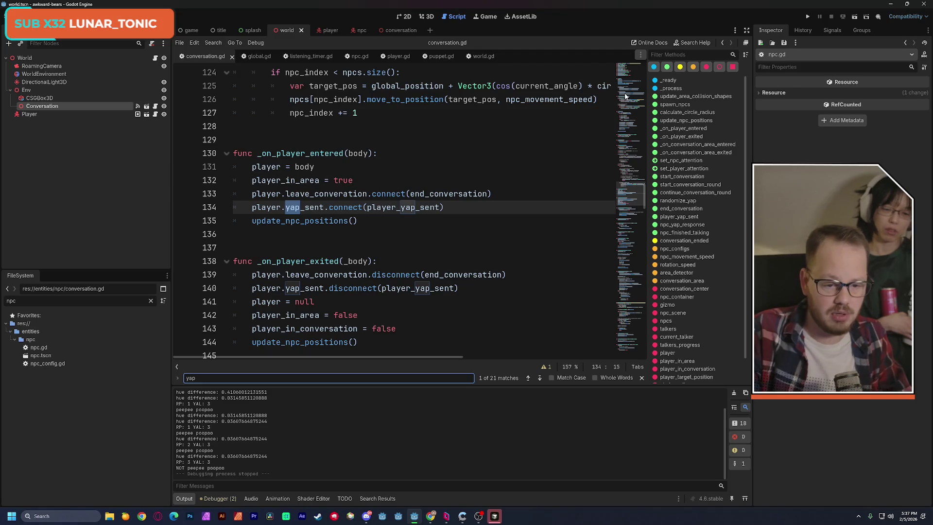
{"action": "type", "text": "_re"}
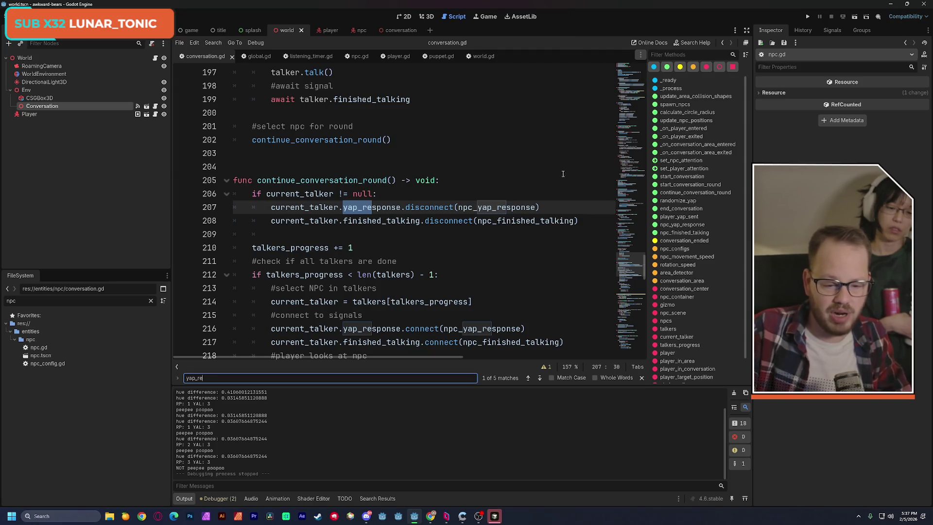
{"action": "mouse_move", "coordinate": [479, 216]}
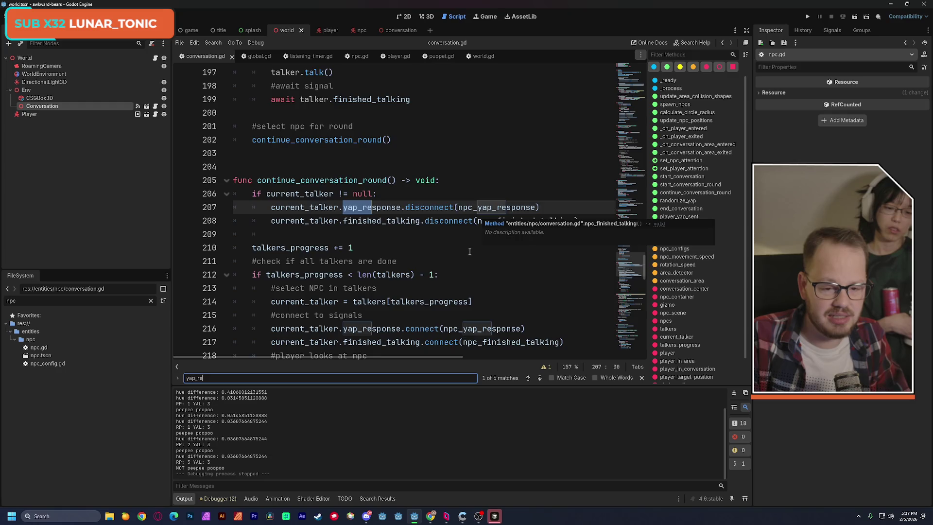
{"action": "scroll", "coordinate": [427, 220], "scroll_direction": "down", "scroll_amount": 1}
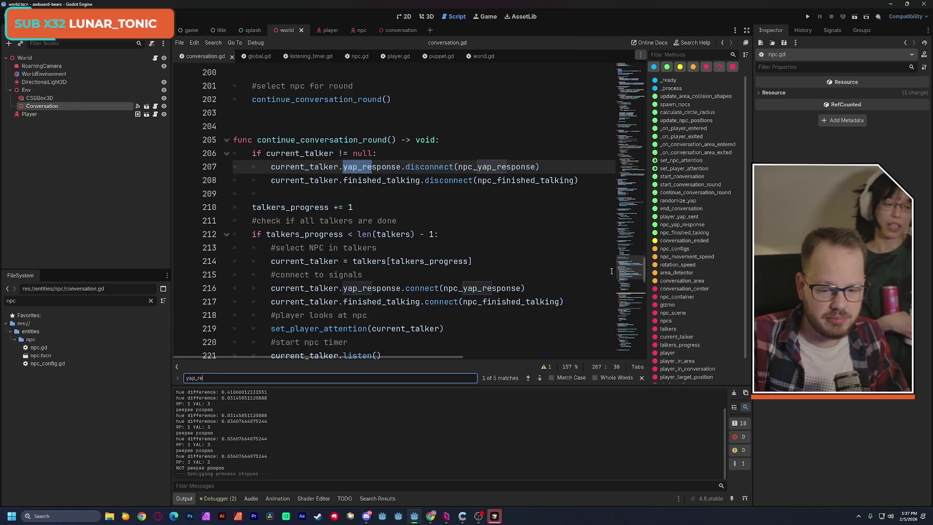
{"action": "scroll", "coordinate": [628, 311], "scroll_direction": "down", "scroll_amount": 15}
{"action": "scroll", "coordinate": [628, 325], "scroll_direction": "down", "scroll_amount": 5}
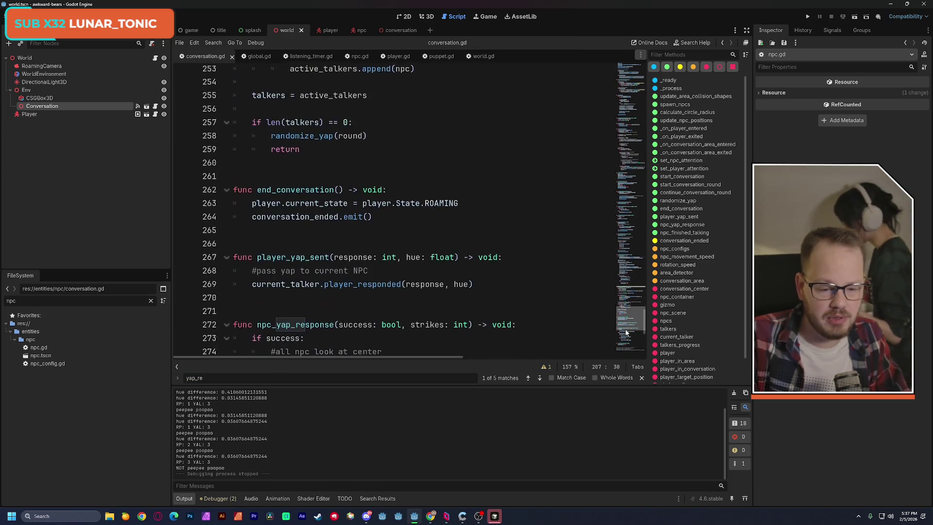
{"action": "scroll", "coordinate": [626, 339], "scroll_direction": "down", "scroll_amount": 2}
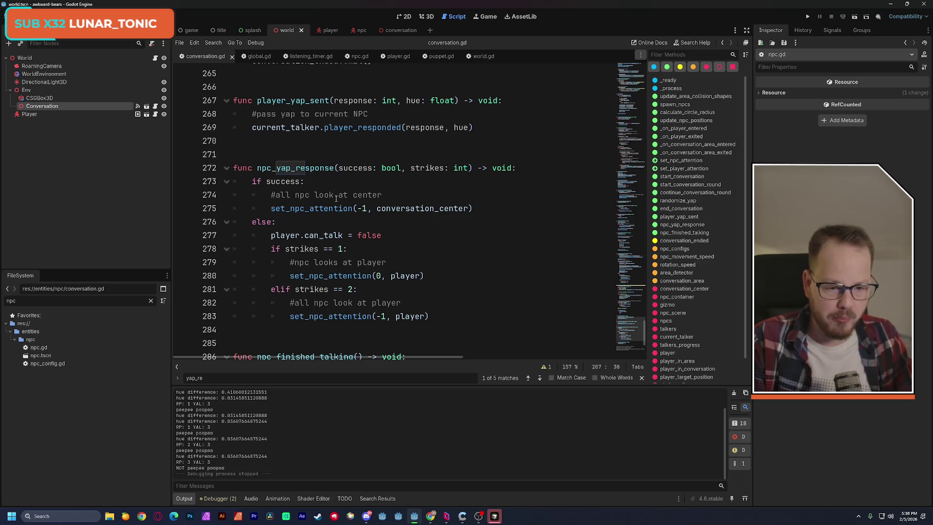
- Add print("ok so like is this even working?") at the top of npc_yap_response, save, and run
{"action": "double_click", "coordinate": [310, 172]}
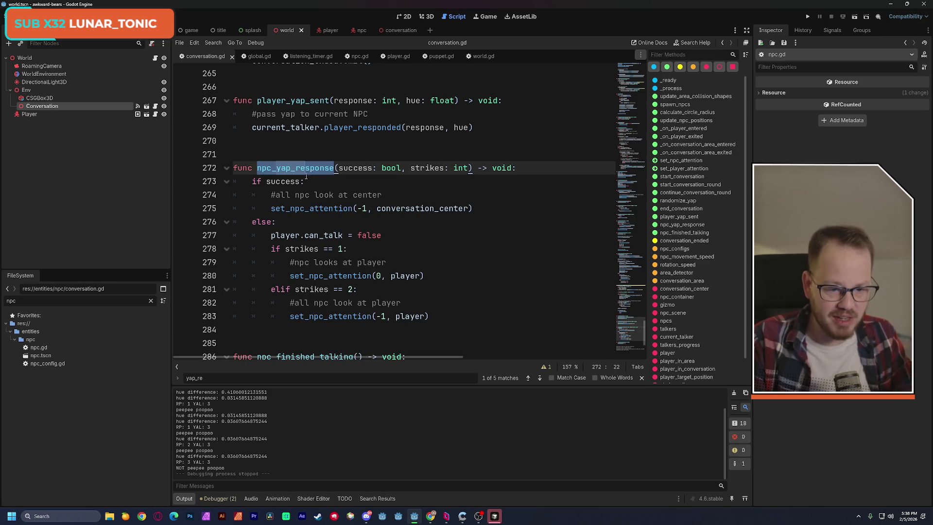
{"action": "left_click", "coordinate": [253, 181]}
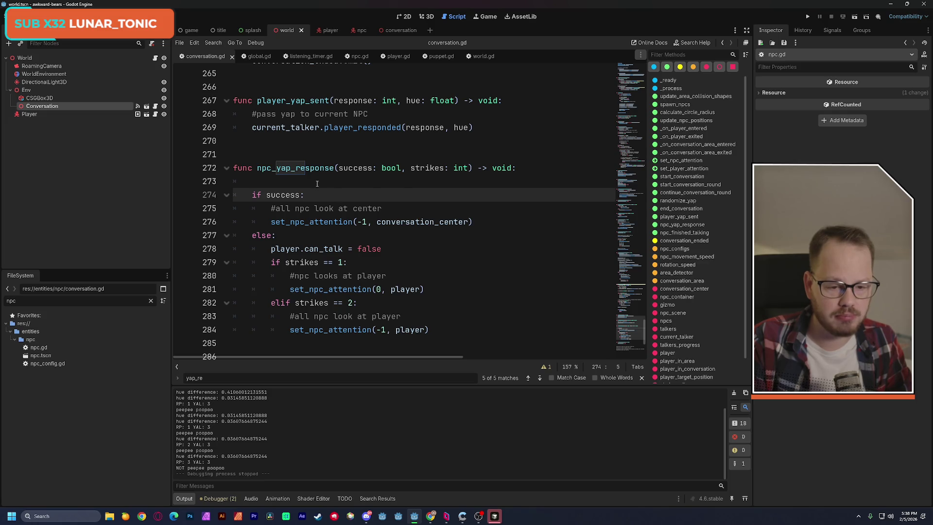
{"action": "key", "text": "Return"}
{"action": "key", "text": "Up"}
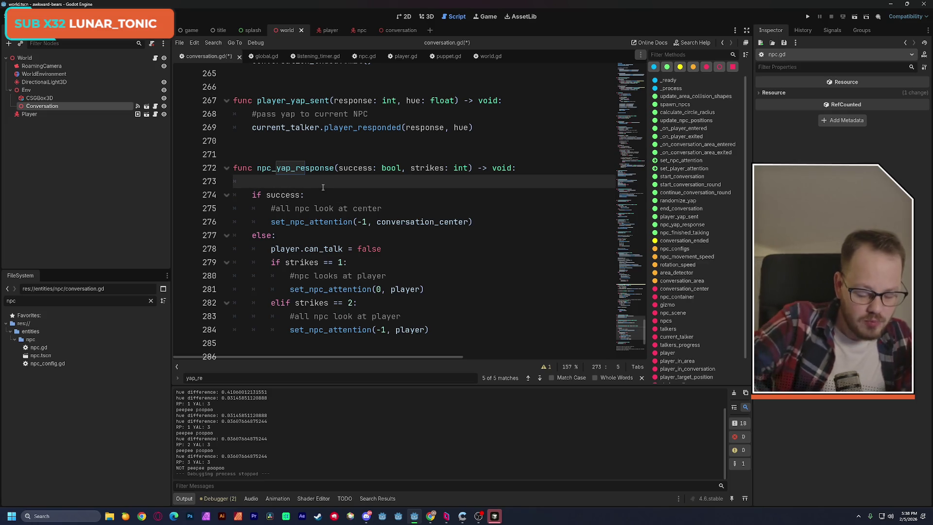
{"action": "key", "text": "ctrl+v"}
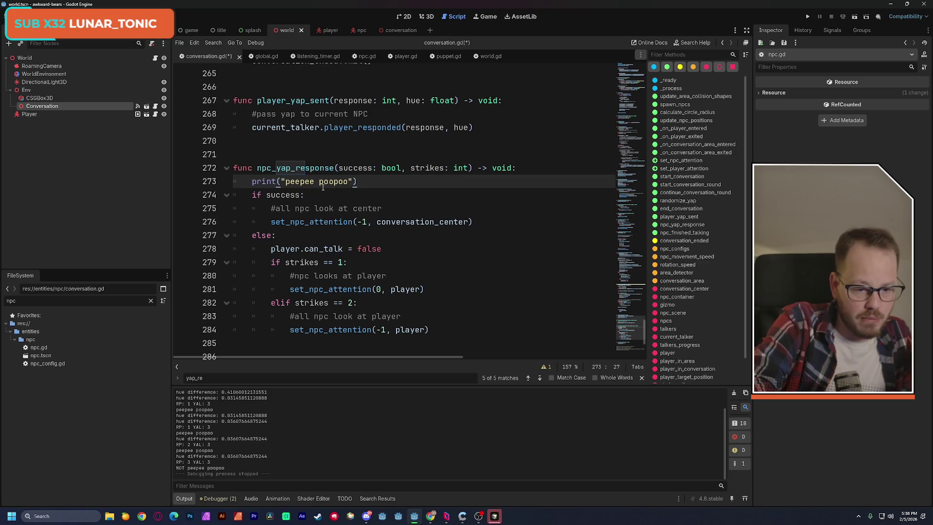
{"action": "left_click_drag", "start_coordinate": [285, 182], "coordinate": [349, 182]}
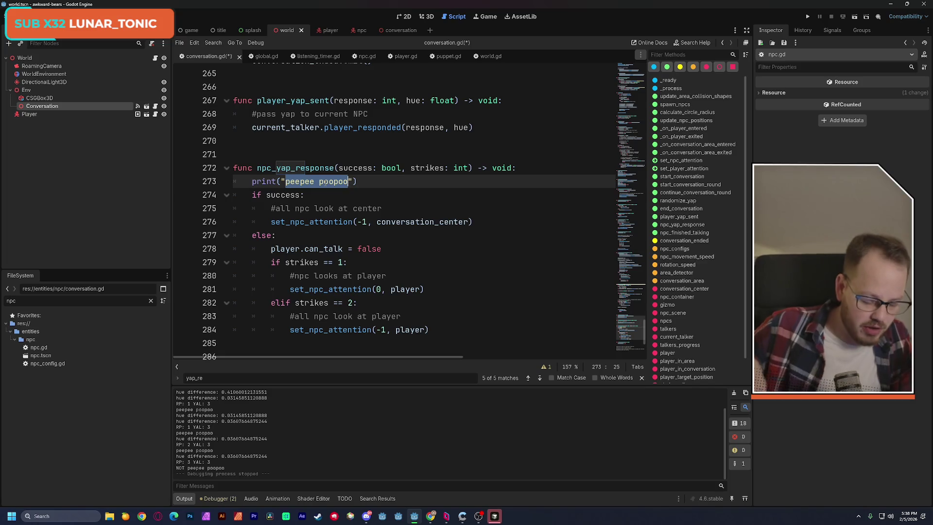
{"action": "type", "text": "ok so lik"}
{"action": "type", "text": "e is this even "}
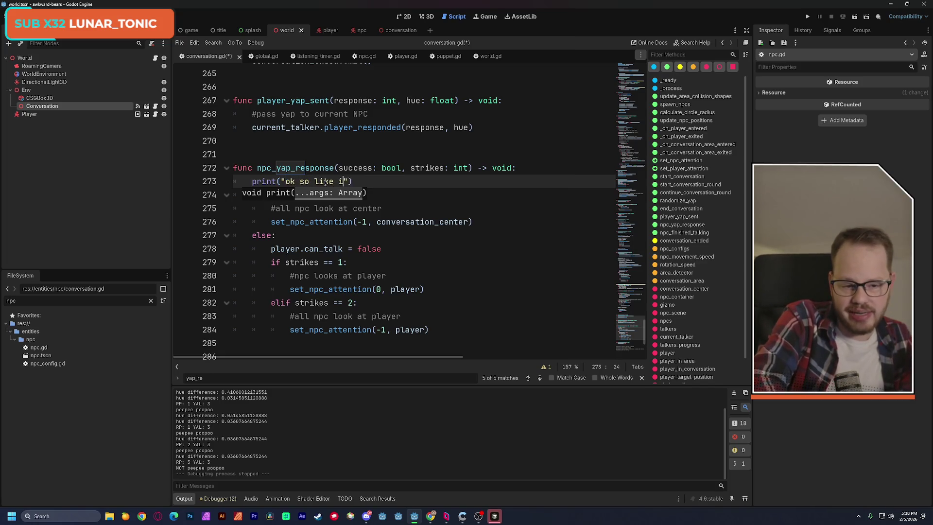
{"action": "type", "text": "working?"}
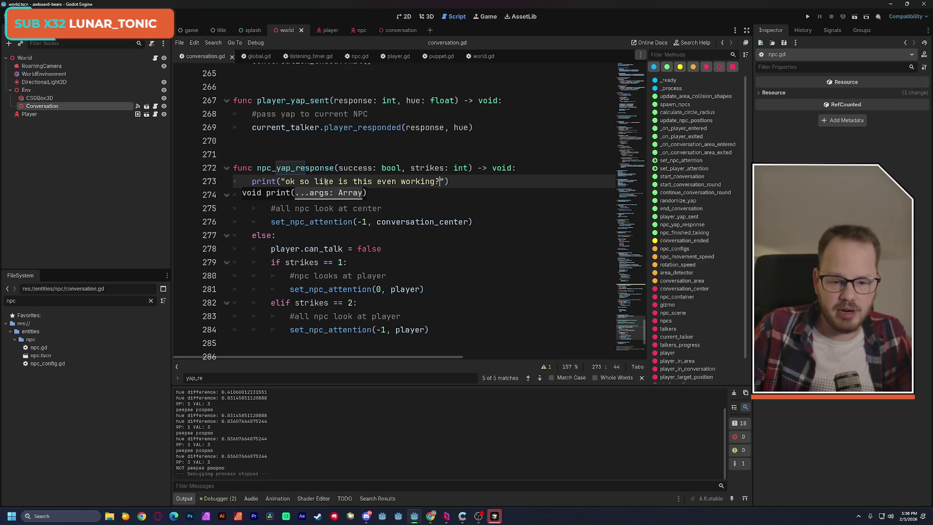
{"action": "key", "text": "ctrl+s"}
{"action": "left_click", "coordinate": [854, 16]}
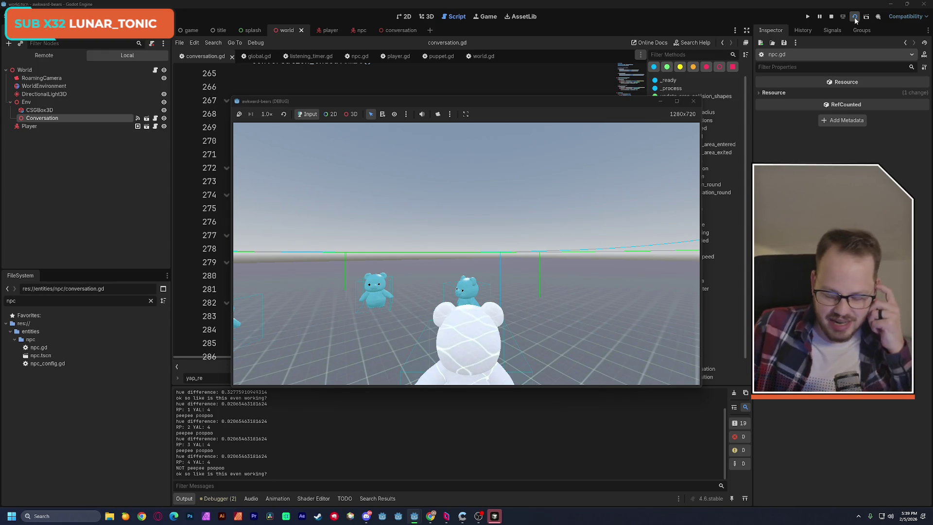
- Stop the game and review the set_npc_attention call in the success branch near line 276
{"action": "left_click", "coordinate": [693, 100]}
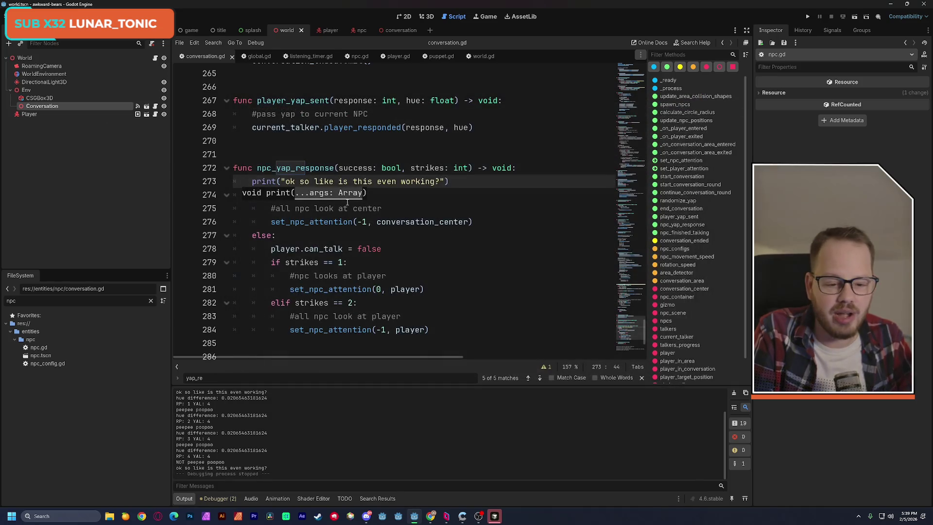
{"action": "left_click", "coordinate": [435, 198]}
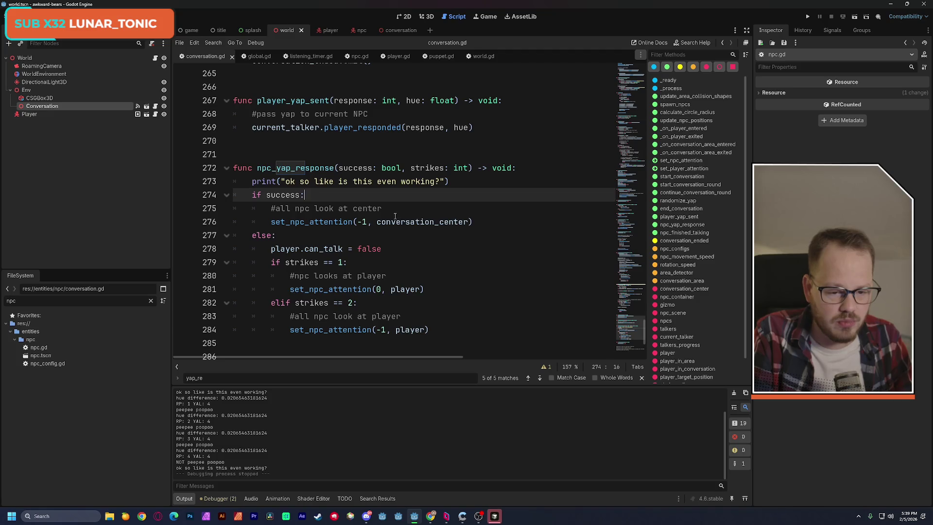
{"action": "left_click_drag", "start_coordinate": [270, 222], "coordinate": [473, 223]}
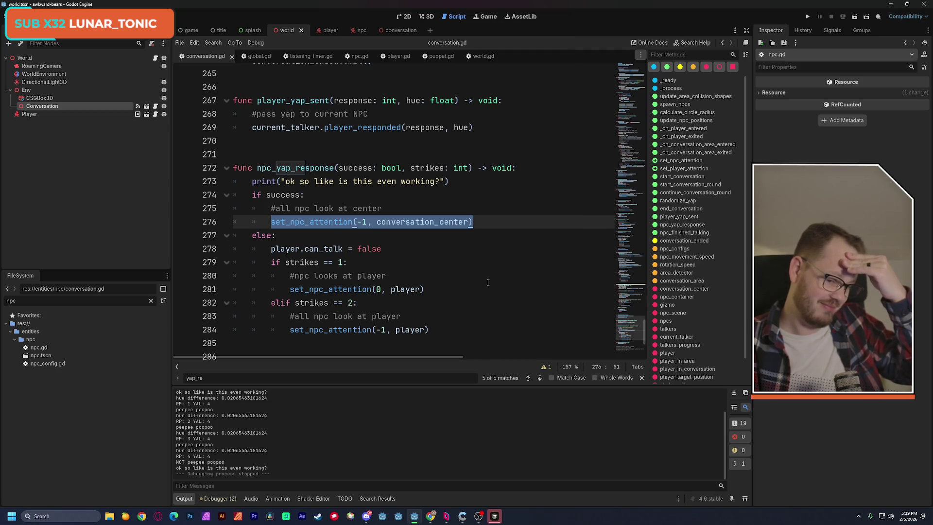
{"action": "scroll", "coordinate": [487, 283], "scroll_direction": "down", "scroll_amount": 1}
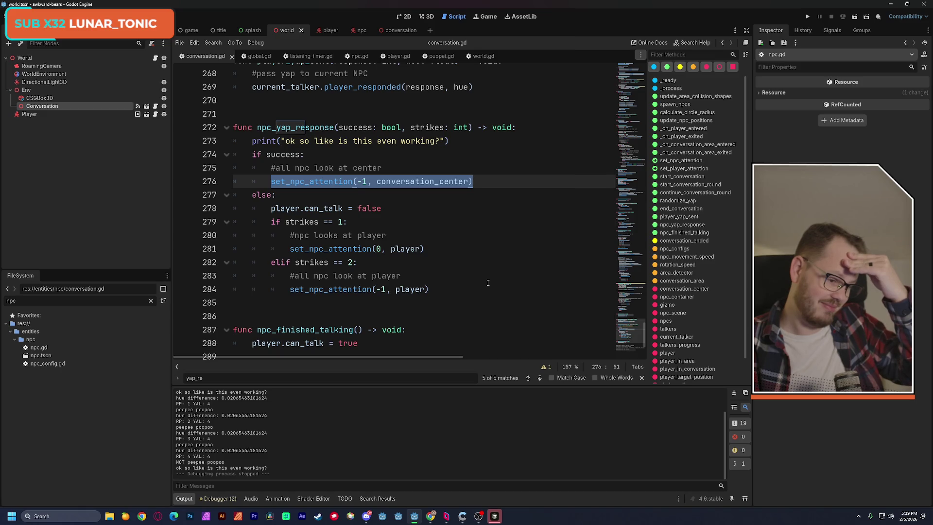
{"action": "left_click", "coordinate": [477, 182]}
{"action": "type", "text": "0"}
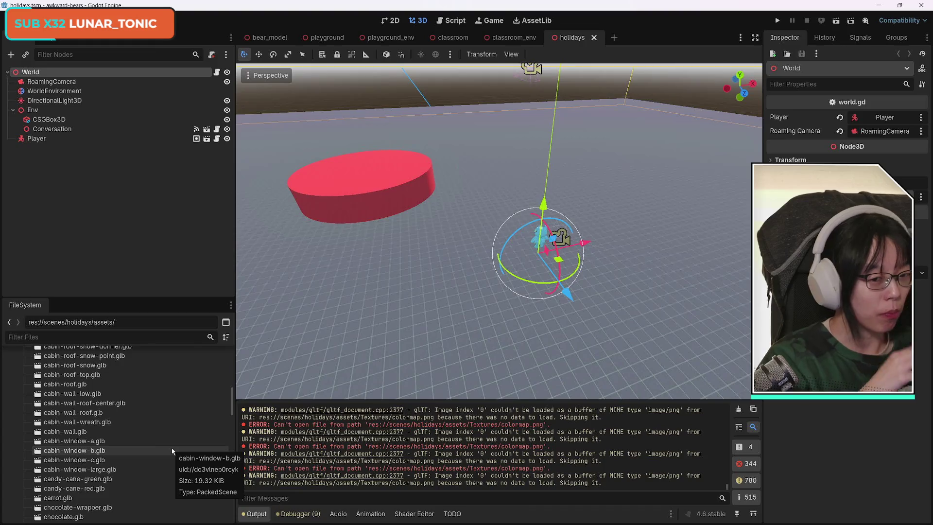
- Select cabin-wall.glb in res://scenes/holidays/assets, then switch to the Twitch stream browser
{"action": "left_click", "coordinate": [142, 433]}
{"action": "scroll", "coordinate": [146, 433], "scroll_direction": "up", "scroll_amount": 10}
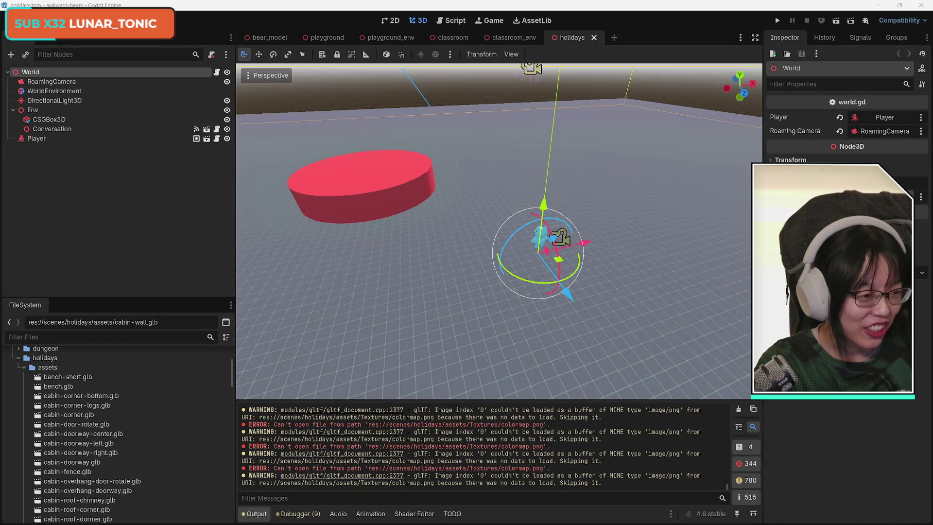
{"action": "key", "text": "alt+Tab"}
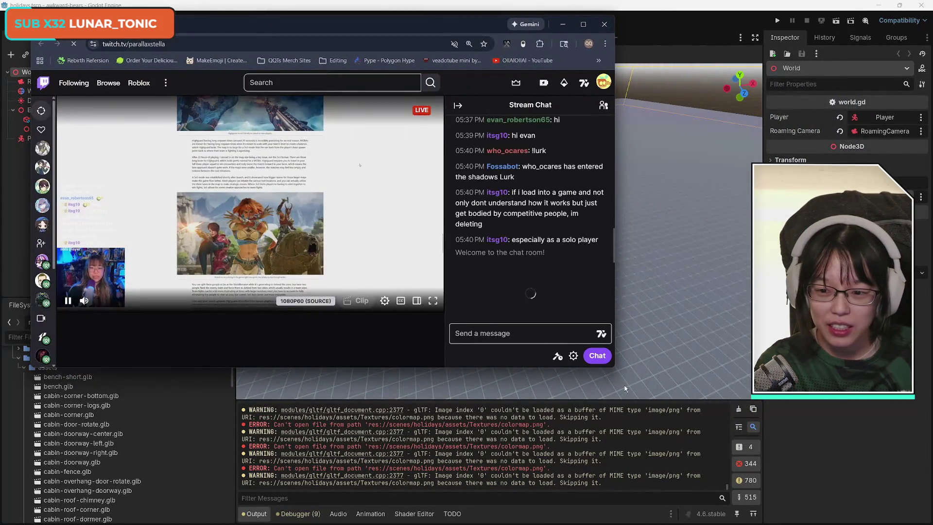
- Enlarge the Twitch browser window nearly full-screen and close the collaboration prompt covering chat
{"action": "left_click_drag", "start_coordinate": [612, 369], "coordinate": [914, 510]}
{"action": "right_click", "coordinate": [108, 39]}
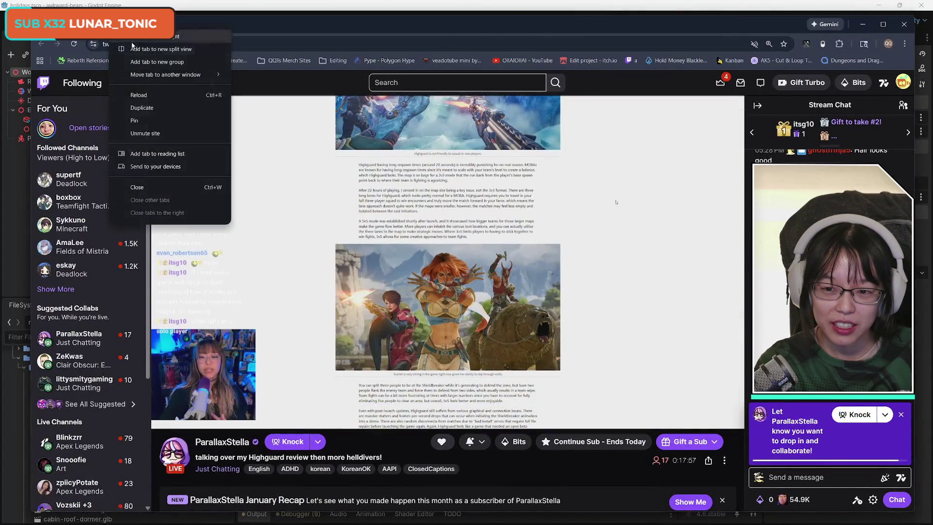
{"action": "key", "text": "Escape"}
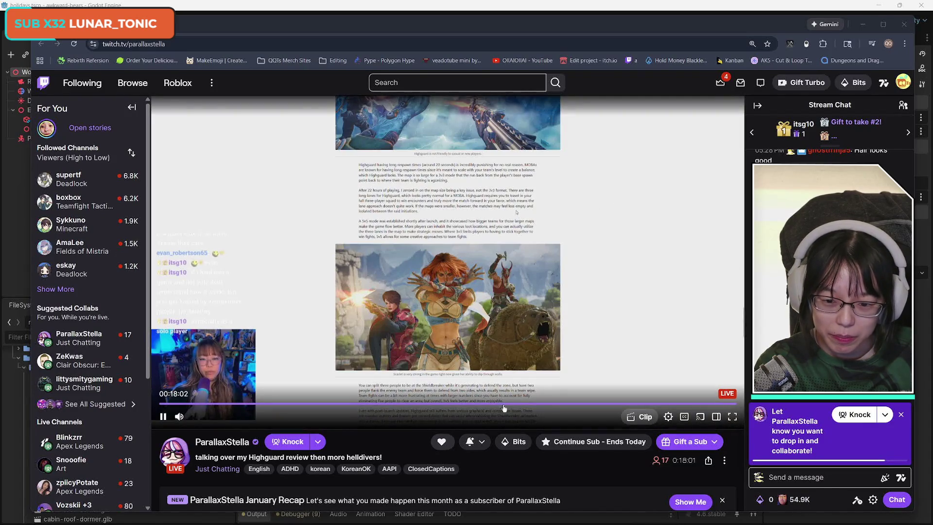
{"action": "left_click", "coordinate": [578, 466]}
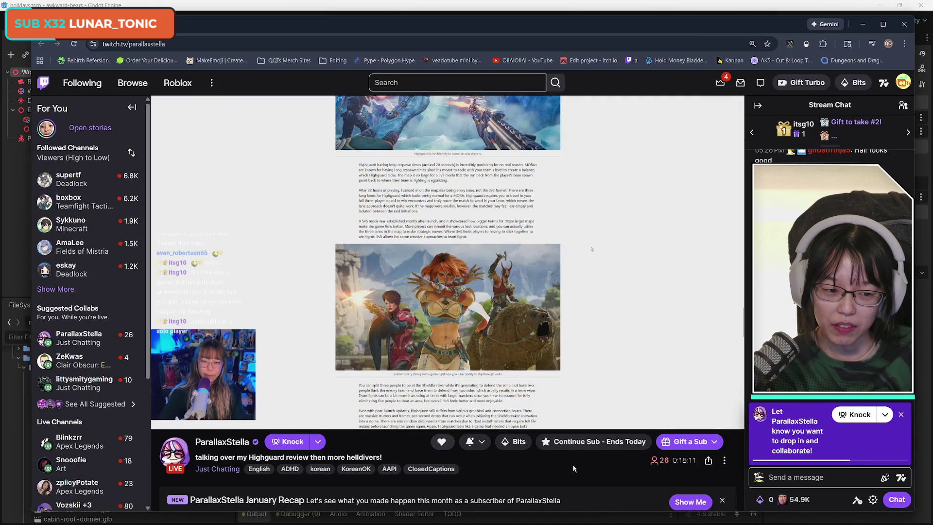
{"action": "left_click", "coordinate": [901, 414]}
{"action": "left_click", "coordinate": [834, 478]}
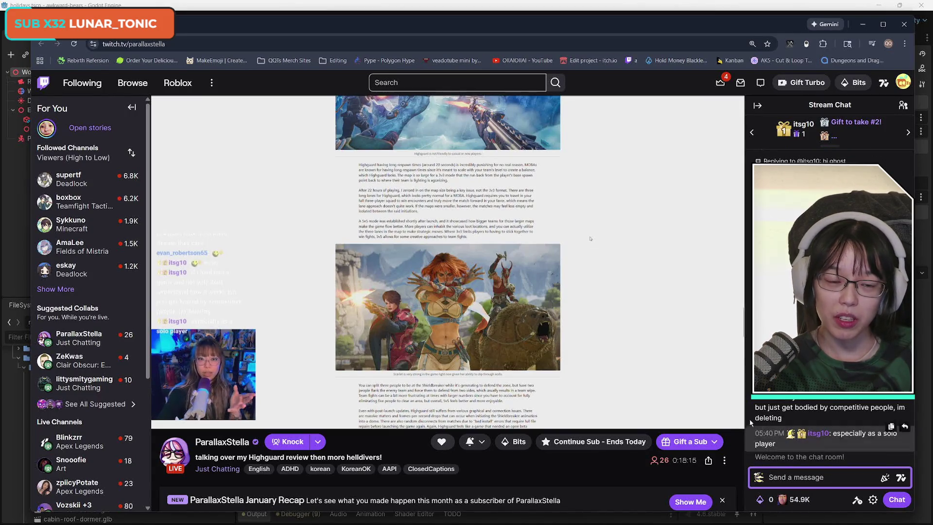
{"action": "scroll", "coordinate": [660, 359], "scroll_direction": "down", "scroll_amount": 2}
{"action": "scroll", "coordinate": [659, 359], "scroll_direction": "up", "scroll_amount": 2}
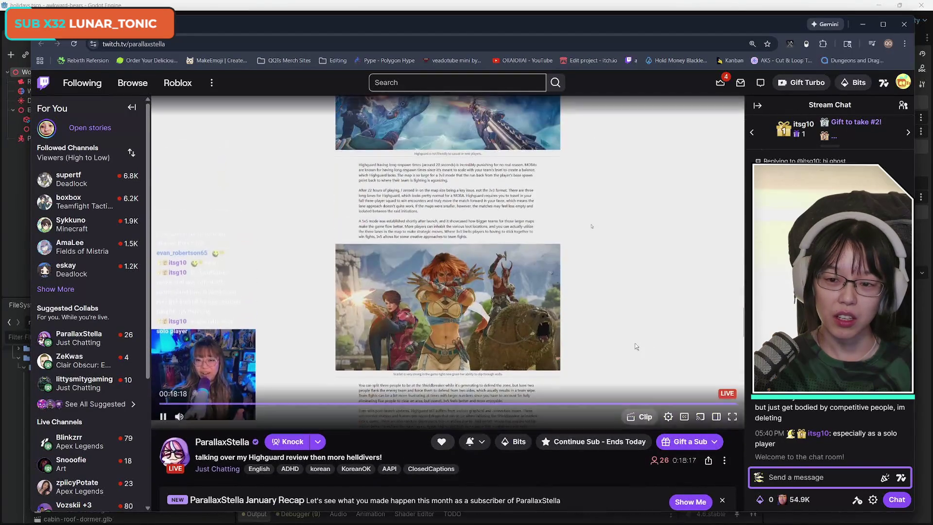
- Type a chat message asking if viewers want to see the postponed bulgogi dish, ending '? LMAO'
{"action": "left_click", "coordinate": [852, 477]}
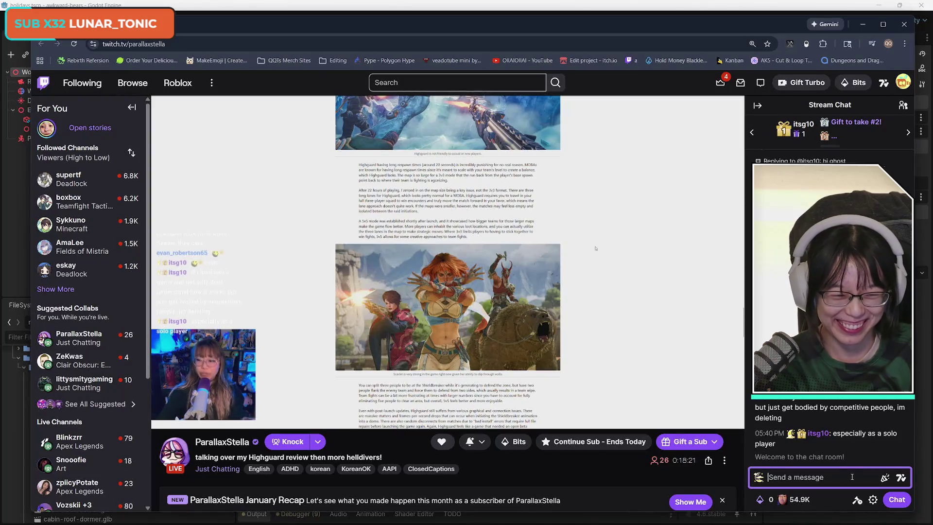
{"action": "type", "text": "wanna see the bulgolgi dish that matt"}
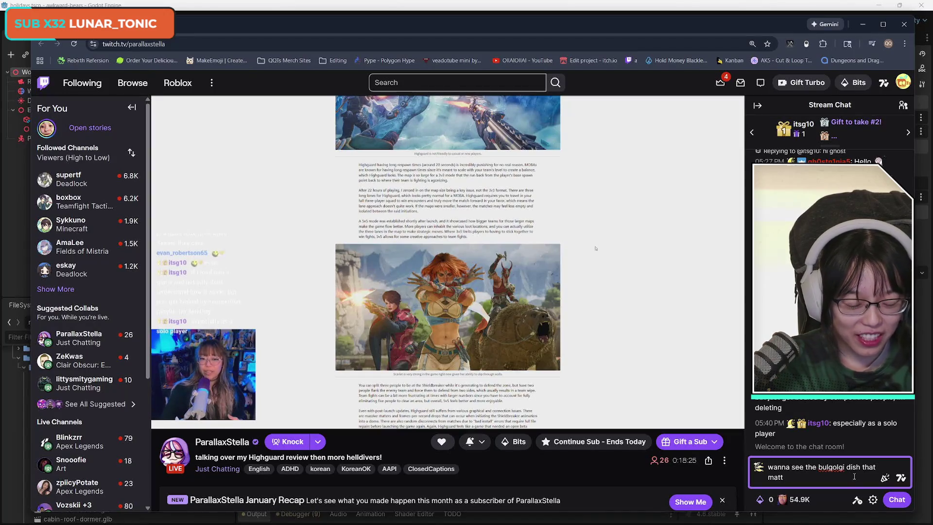
{"action": "type", "text": " postponed"}
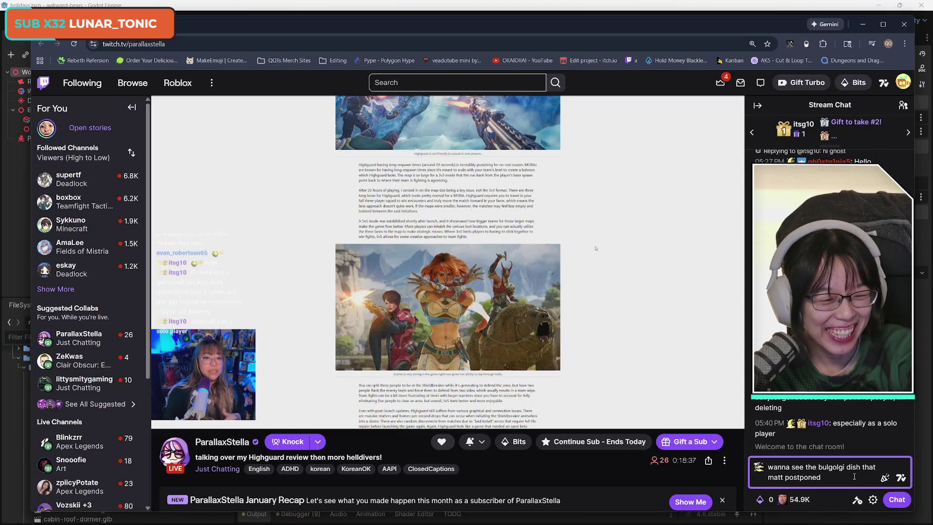
{"action": "type", "text": "? LMAO"}
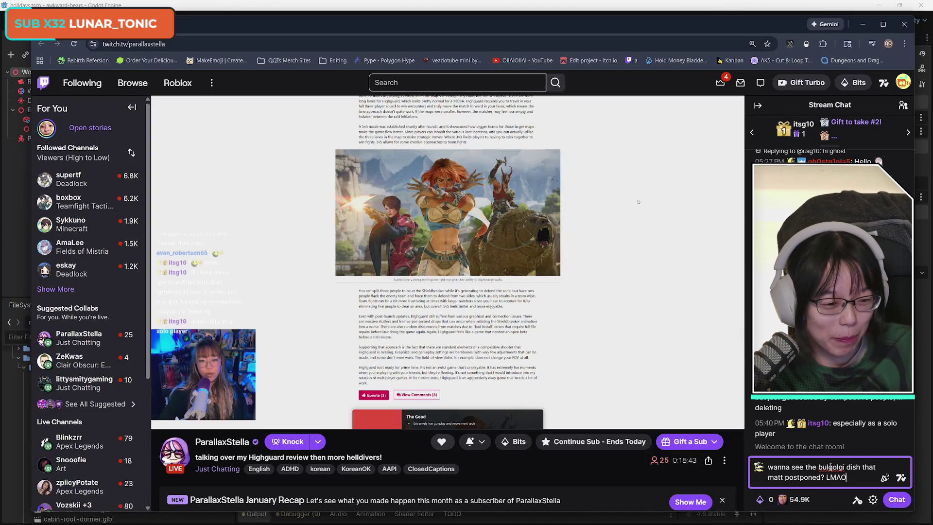
{"action": "right_click", "coordinate": [831, 466]}
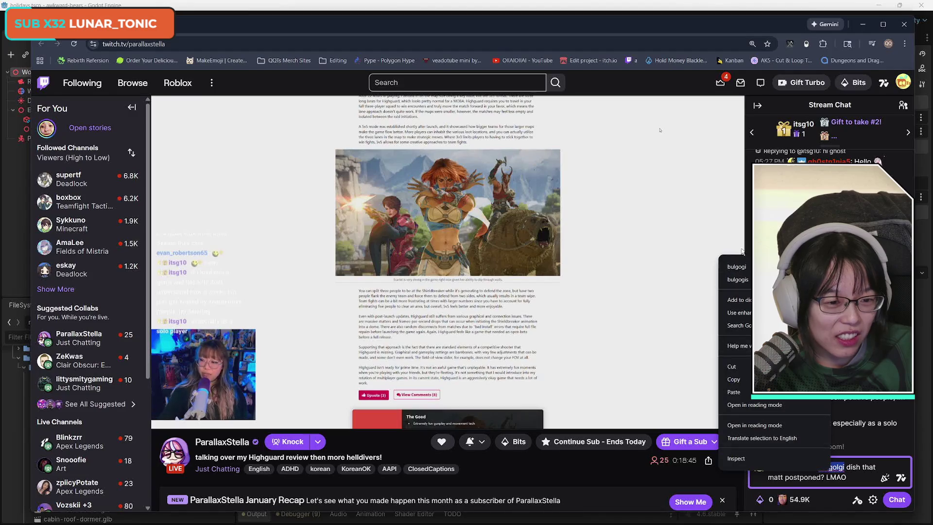
{"action": "key", "text": "alt+Tab"}
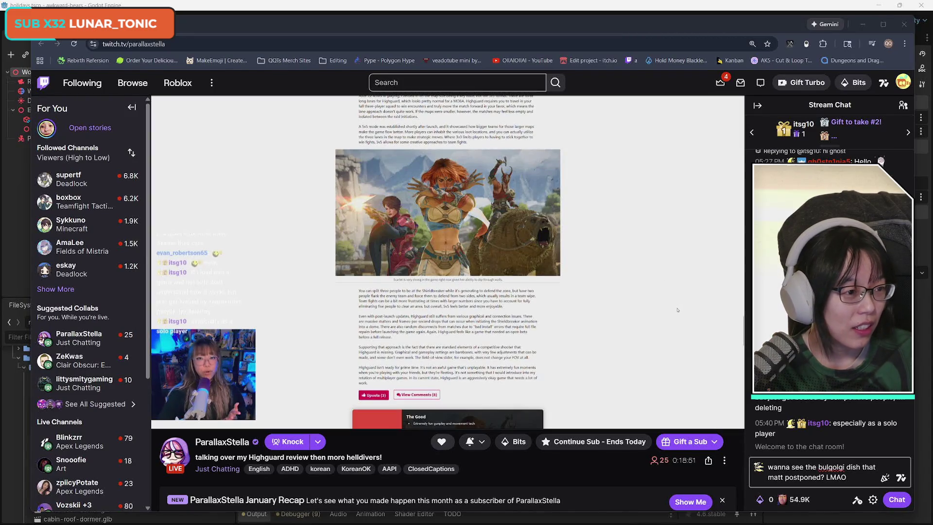
{"action": "key", "text": "alt+Tab"}
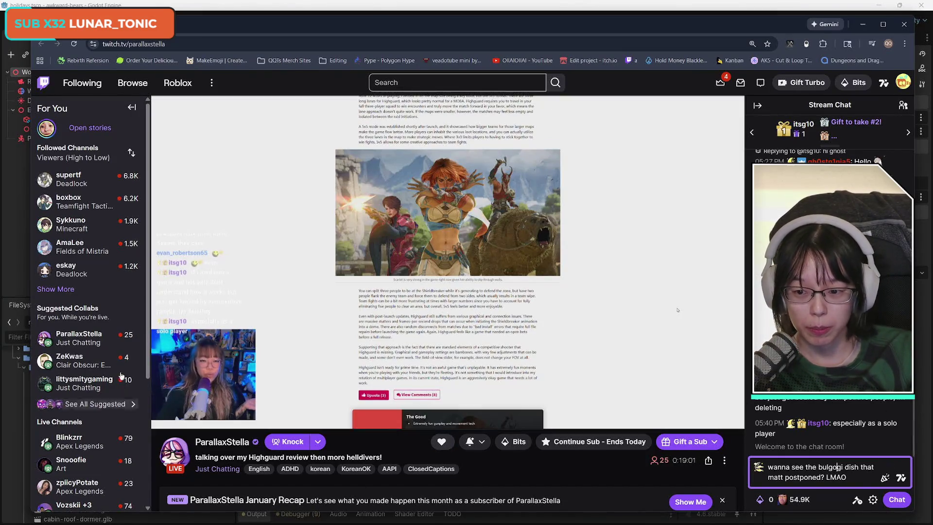
- Expand Show More in Followed Channels and nudge the browser window slightly
{"action": "left_click", "coordinate": [56, 288]}
{"action": "scroll", "coordinate": [109, 377], "scroll_direction": "down", "scroll_amount": 4}
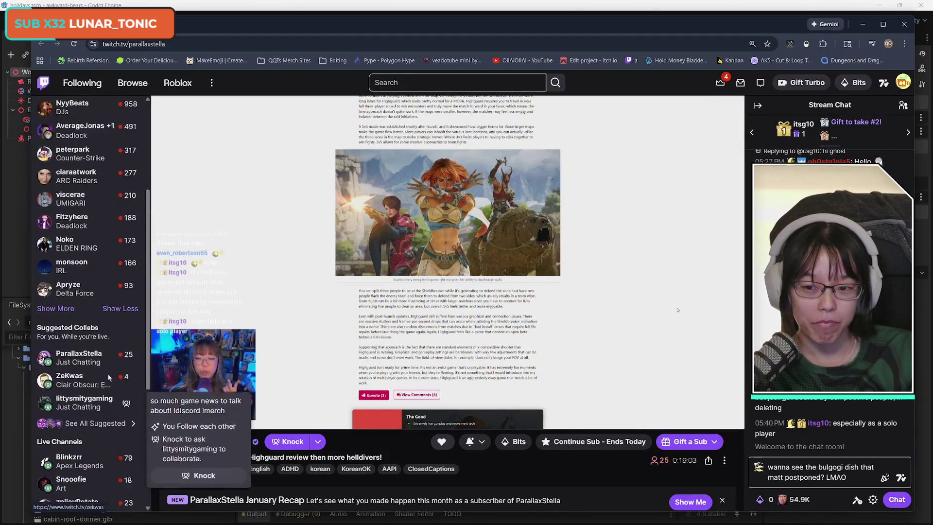
{"action": "scroll", "coordinate": [109, 377], "scroll_direction": "up", "scroll_amount": 4}
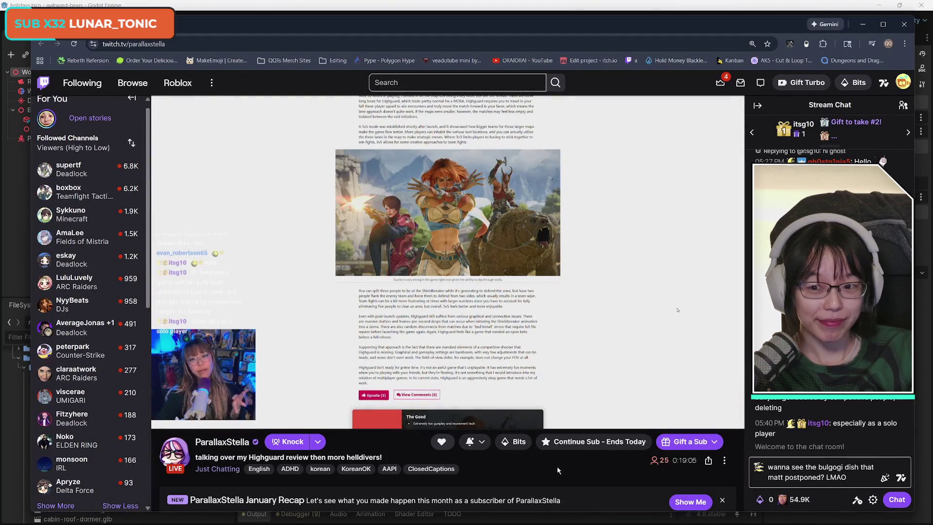
{"action": "scroll", "coordinate": [97, 348], "scroll_direction": "up", "scroll_amount": 1}
{"action": "mouse_move", "coordinate": [97, 348]}
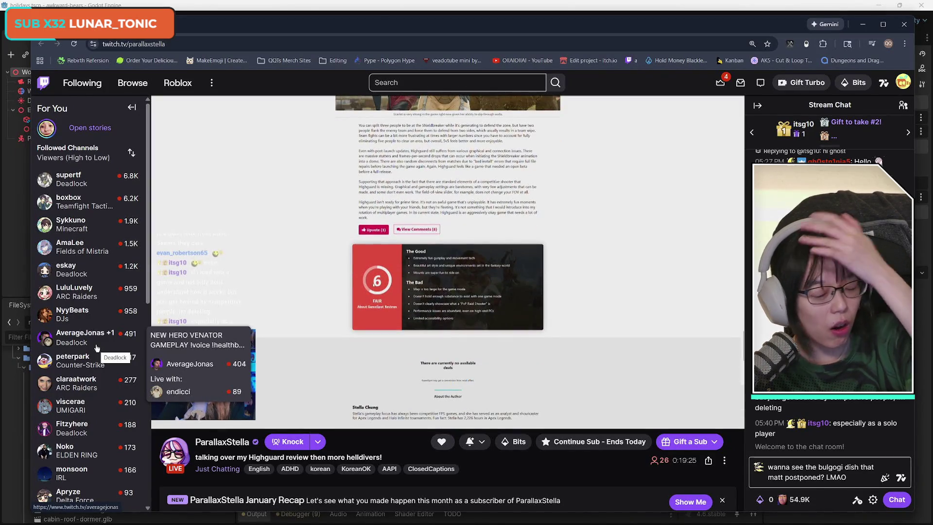
{"action": "mouse_move", "coordinate": [195, 418]}
{"action": "left_click_drag", "start_coordinate": [582, 21], "coordinate": [576, 28]}
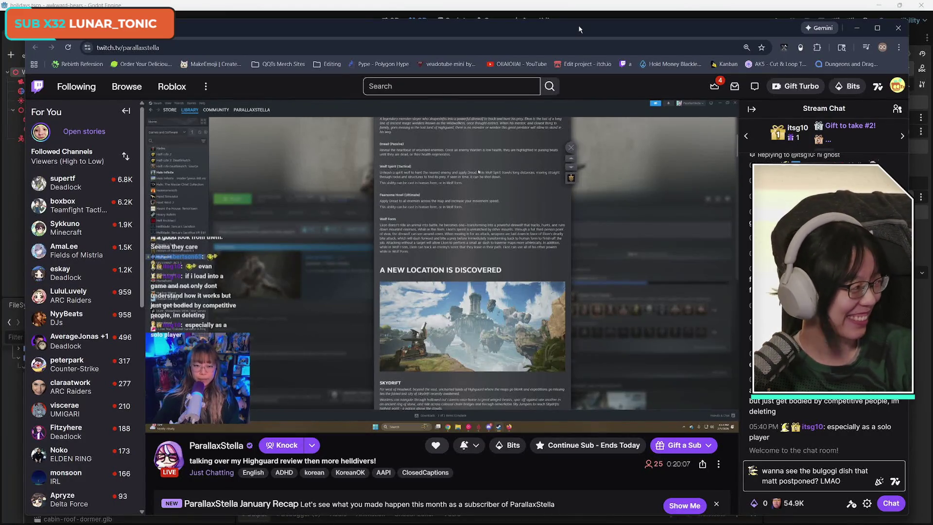
- Send the drafted bulgogi question to the stream chat
{"action": "left_click", "coordinate": [821, 475]}
{"action": "mouse_move", "coordinate": [221, 421]}
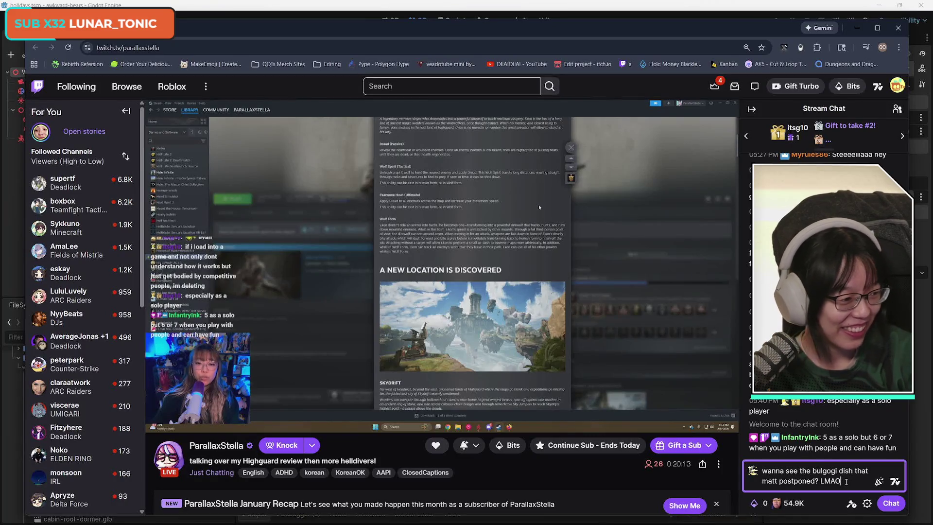
{"action": "key", "text": "Return"}
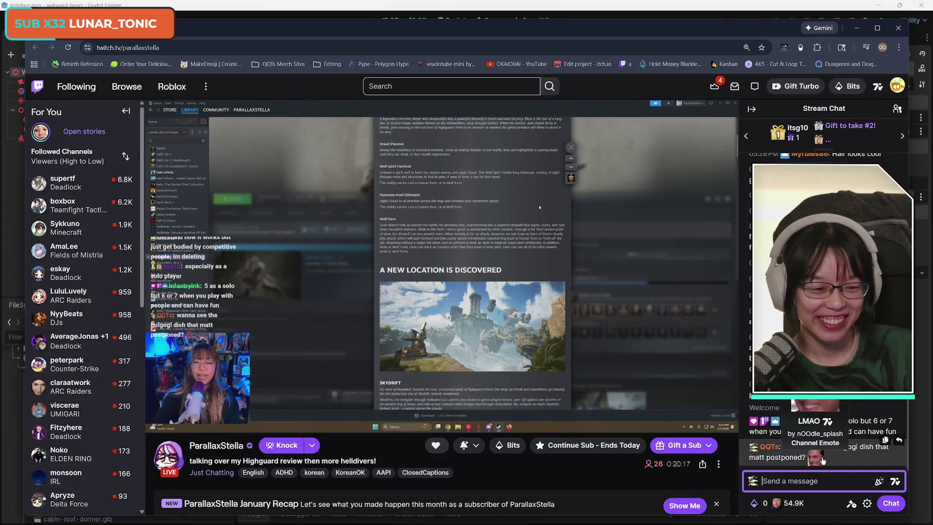
{"action": "left_click", "coordinate": [545, 471]}
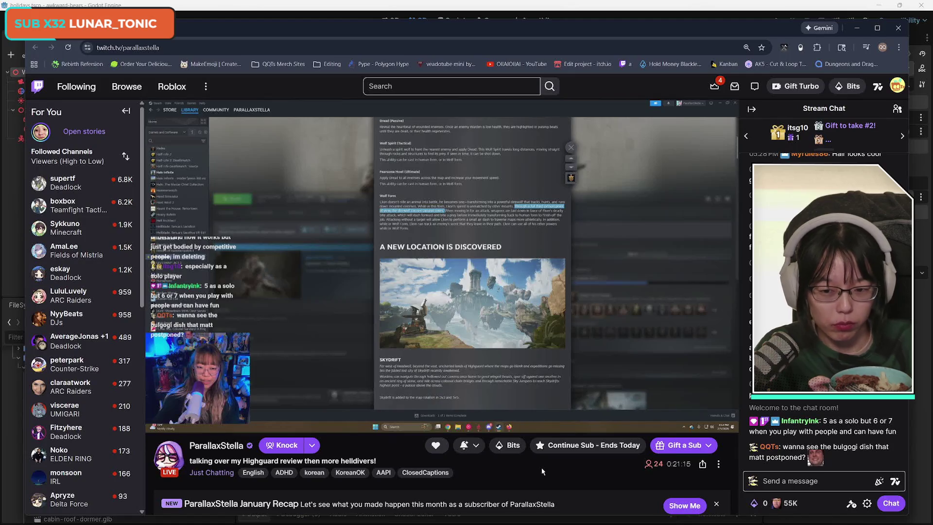
- Set the stream volume to 9%, then raise it a little more
{"action": "left_click_drag", "start_coordinate": [214, 420], "coordinate": [191, 421]}
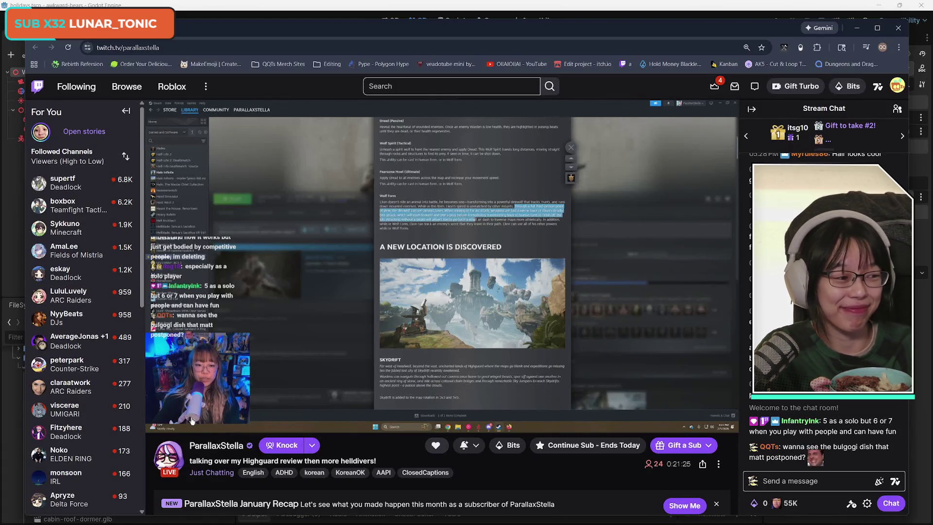
{"action": "mouse_move", "coordinate": [203, 428]}
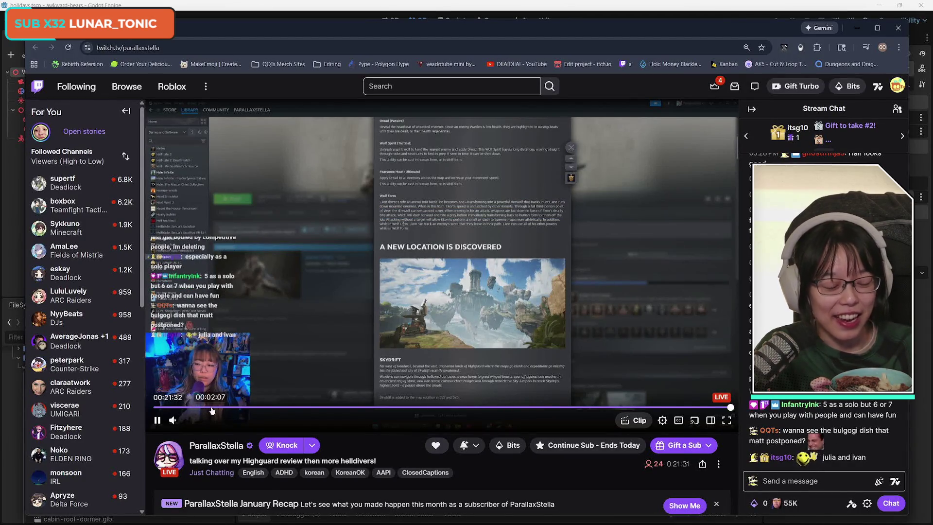
{"action": "mouse_move", "coordinate": [212, 411]}
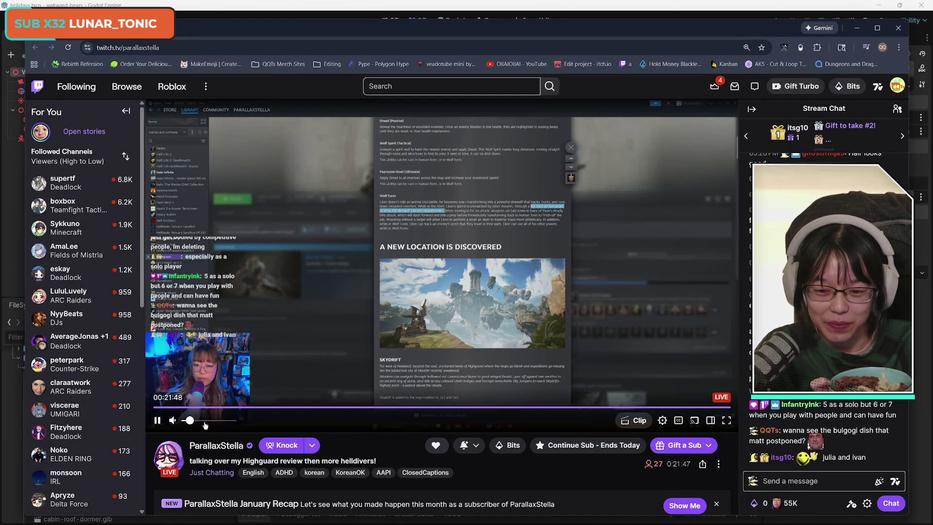
{"action": "left_click_drag", "start_coordinate": [207, 421], "coordinate": [216, 421]}
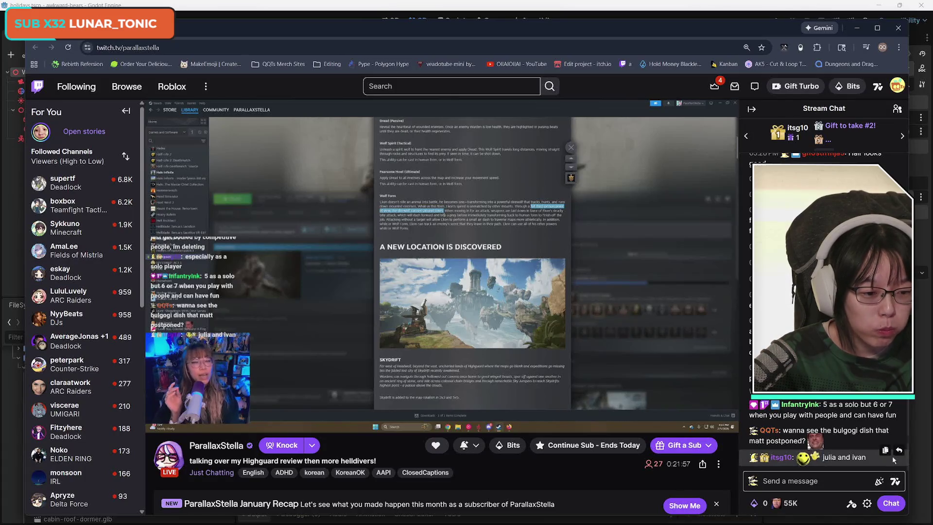
- Post a 'hallo!' reply to the viewer's latest message in the Twitch stream chat
{"action": "left_click", "coordinate": [899, 450]}
{"action": "type", "text": "hall"}
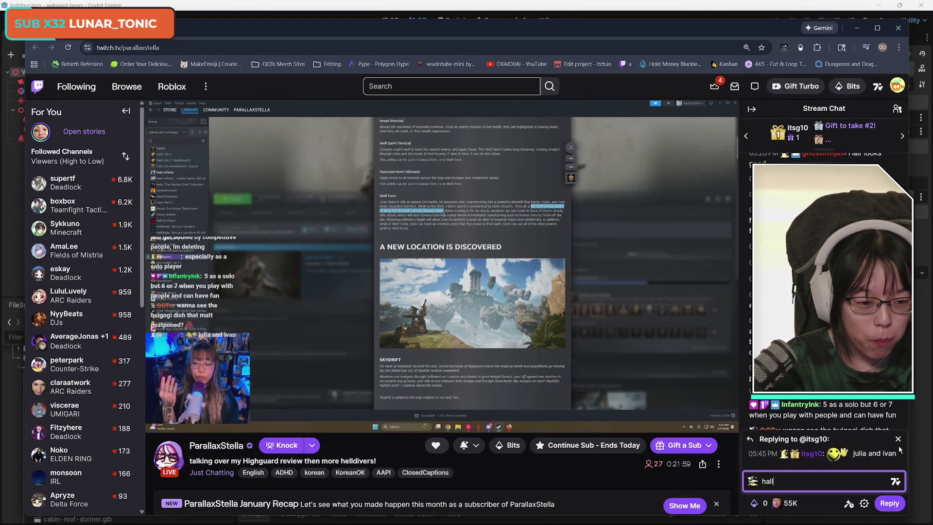
{"action": "type", "text": "o! :"}
{"action": "key", "text": "Return"}
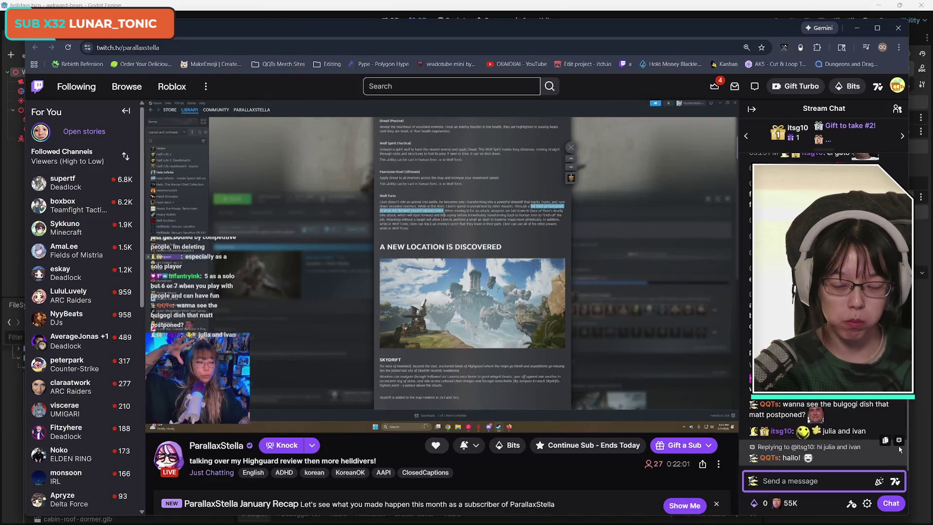
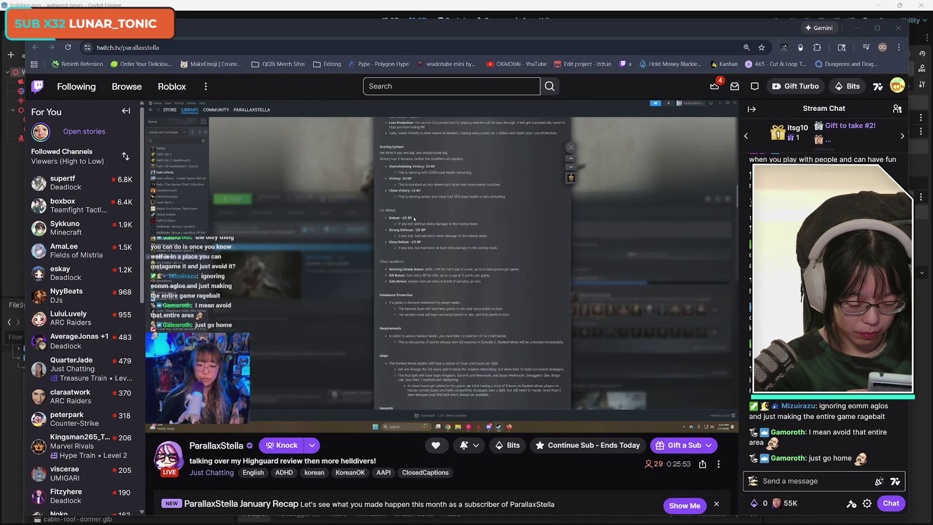
- Nudge the stream window over the editor and dismiss the incoming message notification
{"action": "mouse_move", "coordinate": [450, 228]}
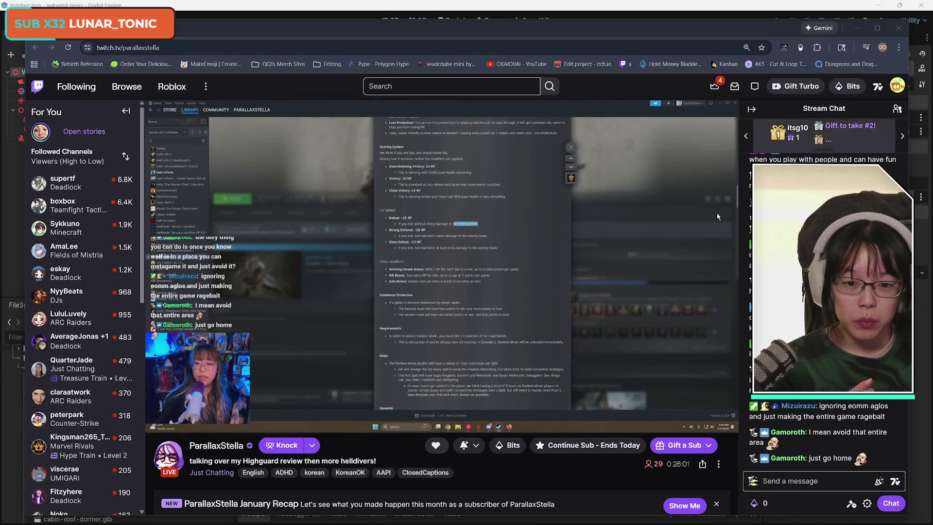
{"action": "mouse_move", "coordinate": [899, 27]}
{"action": "left_mouse_down"}
{"action": "mouse_move", "coordinate": [886, 23]}
{"action": "mouse_move", "coordinate": [906, 24]}
{"action": "left_mouse_up"}
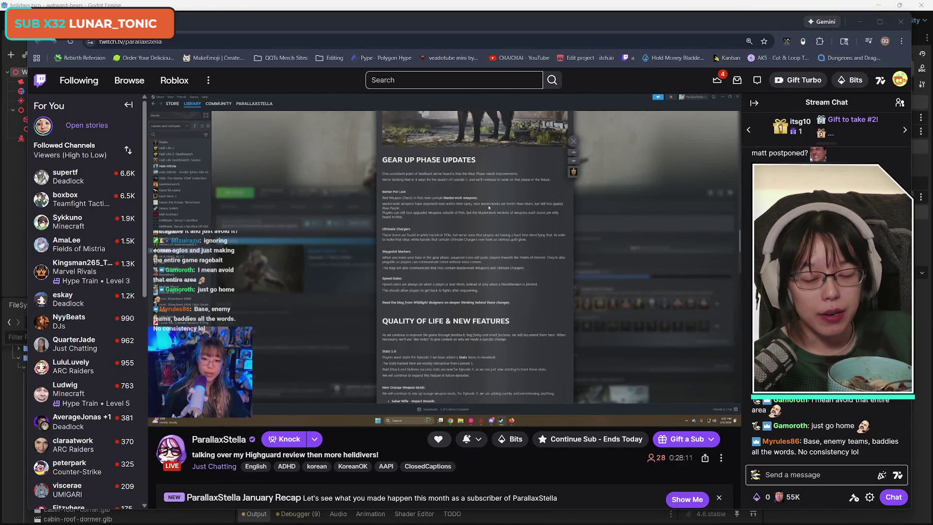
{"action": "mouse_move", "coordinate": [192, 414]}
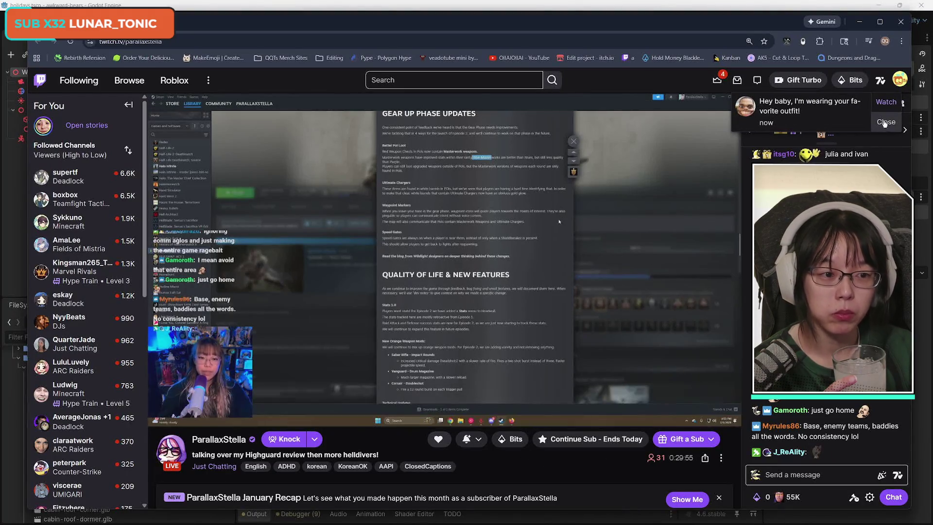
{"action": "left_click", "coordinate": [884, 123]}
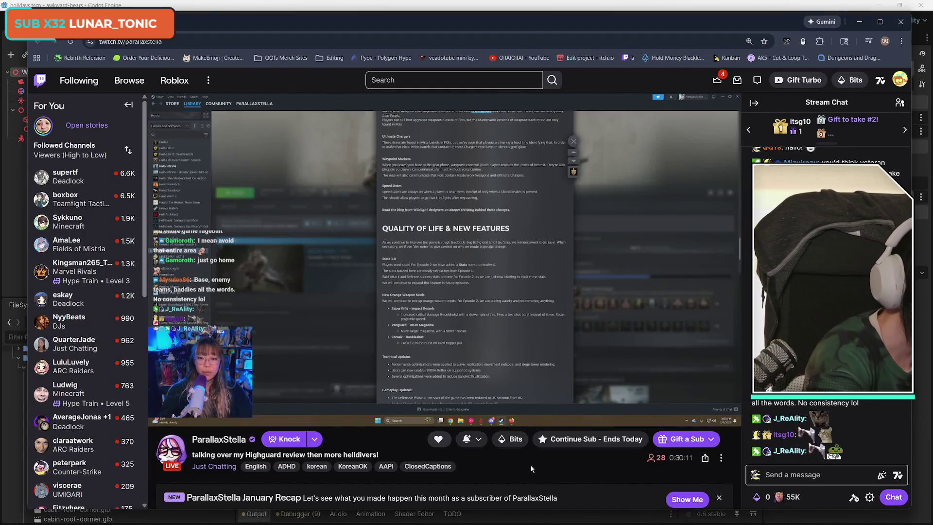
- Highlight the streamer's channel name in the address and below the video, then return to Godot
{"action": "mouse_move", "coordinate": [564, 396]}
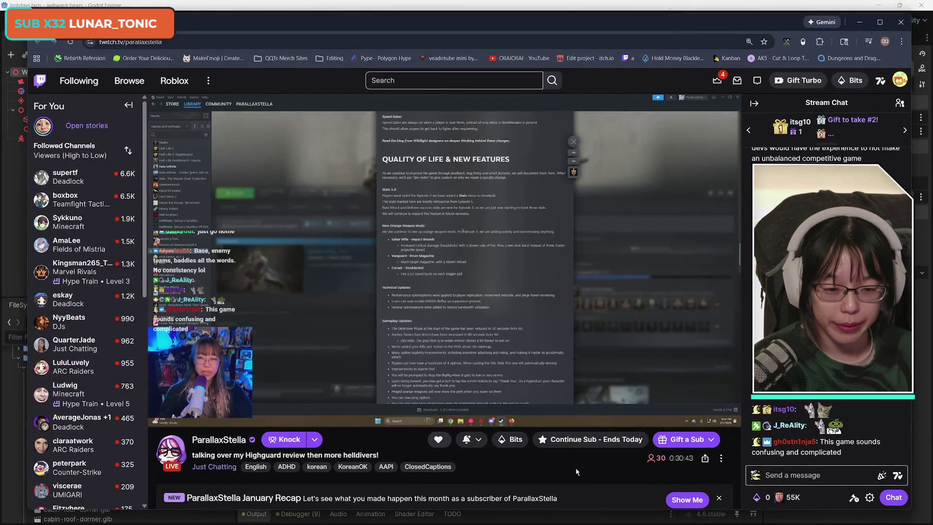
{"action": "double_click", "coordinate": [143, 41]}
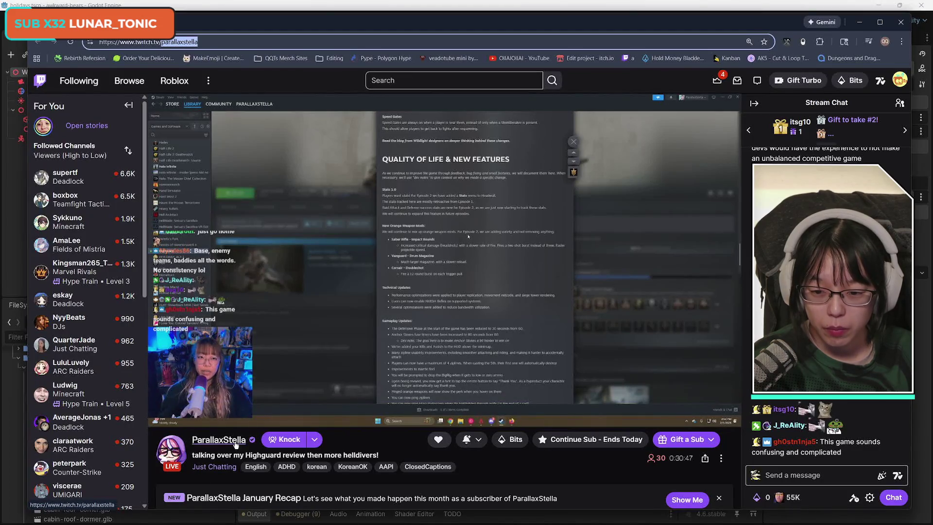
{"action": "left_click_drag", "start_coordinate": [247, 440], "coordinate": [191, 443]}
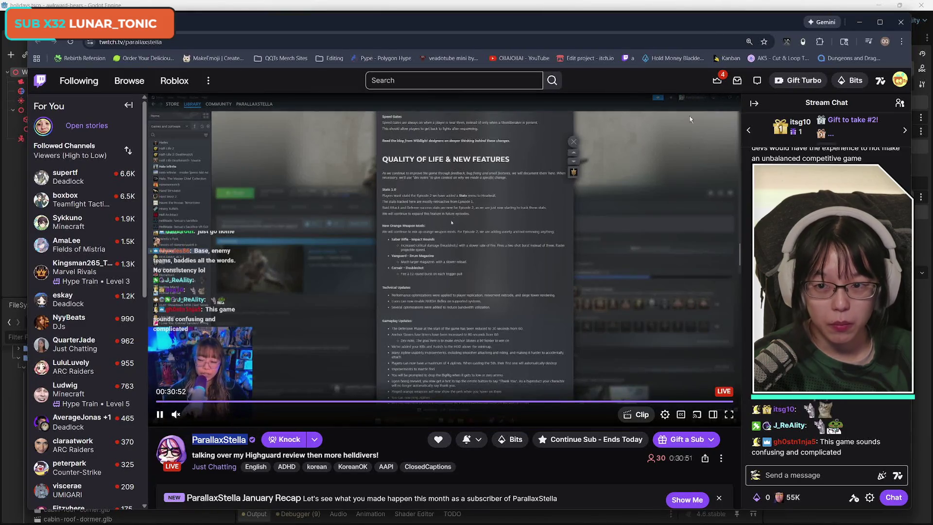
{"action": "key", "text": "alt+Tab"}
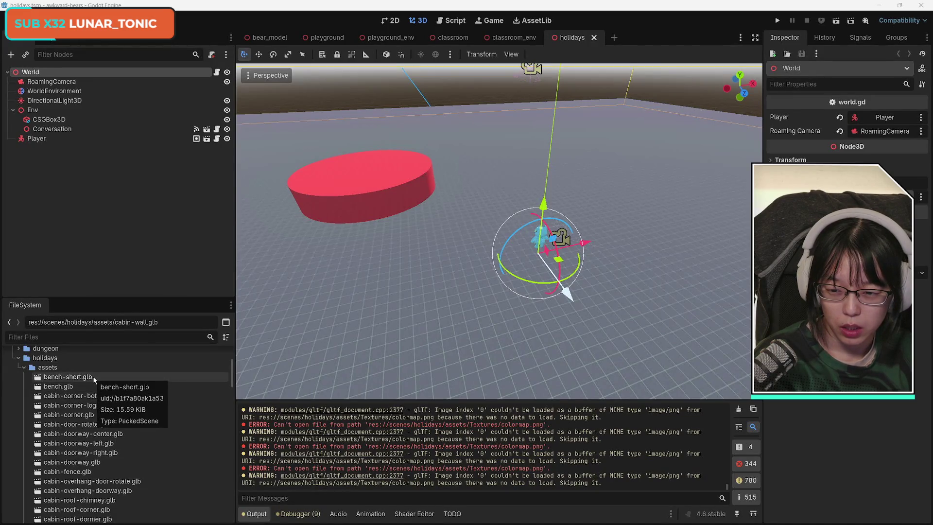
- Bring the Awkward Bears document window forward and start a new browser tab
{"action": "mouse_move", "coordinate": [415, 521]}
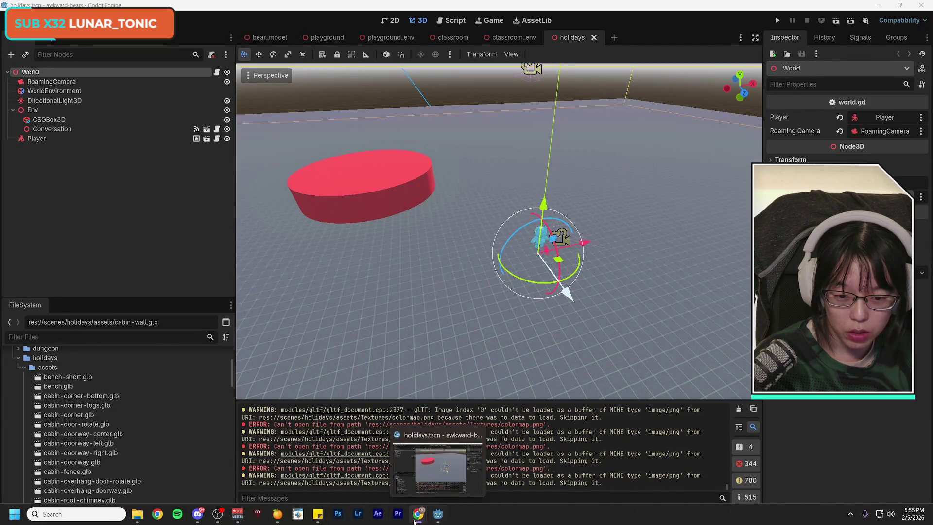
{"action": "left_click", "coordinate": [461, 466]}
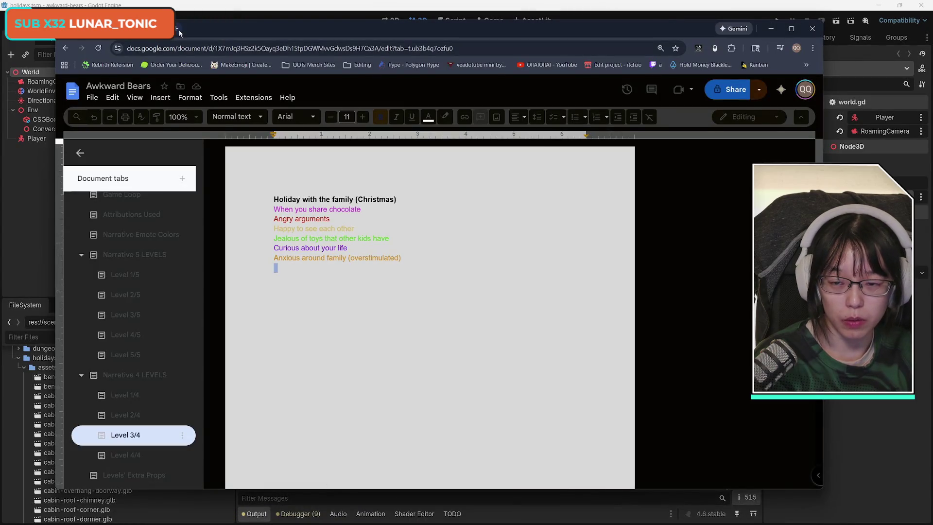
{"action": "left_click", "coordinate": [178, 29]}
- Go to the Kenney site, search assets for 'holiday' and open the Holiday Kit page
{"action": "type", "text": "k enney"}
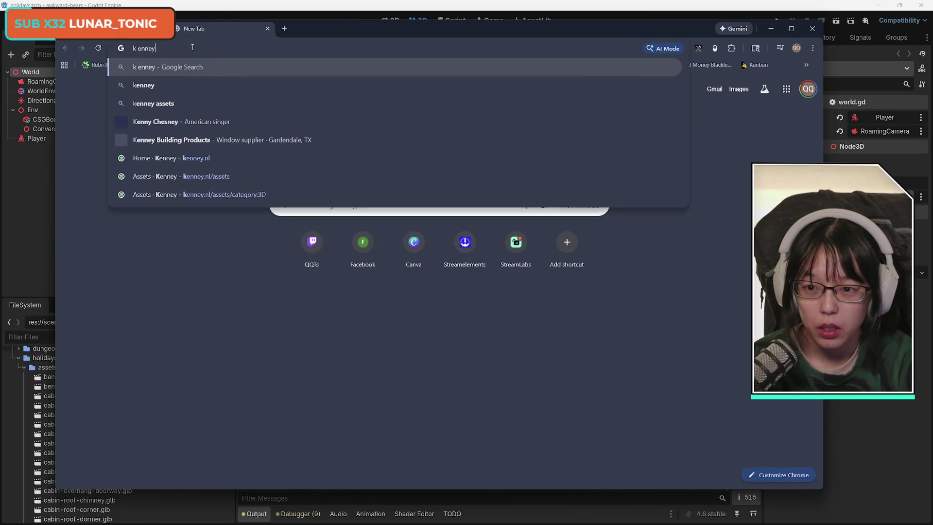
{"action": "key", "text": "BackSpace"}
{"action": "key", "text": "BackSpace"}
{"action": "key", "text": "BackSpace"}
{"action": "type", "text": "en"}
{"action": "key", "text": "Return"}
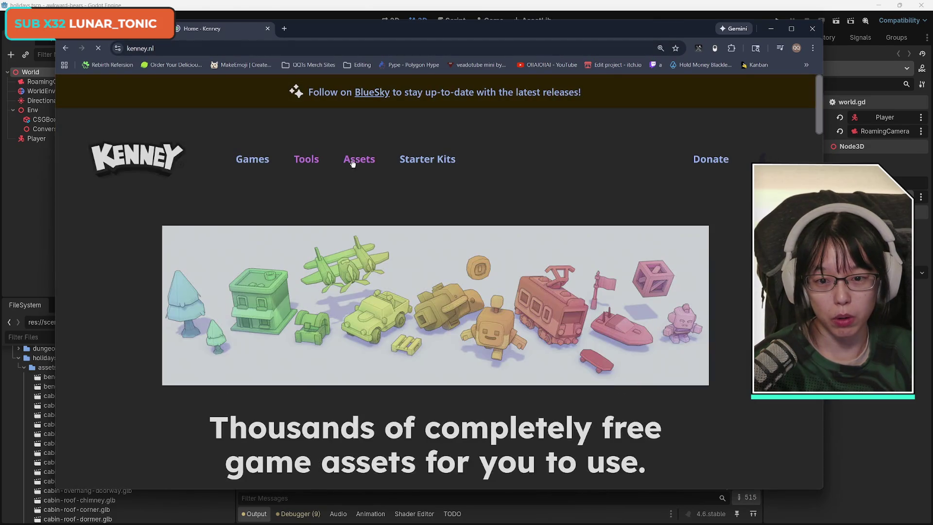
{"action": "left_click", "coordinate": [352, 163]}
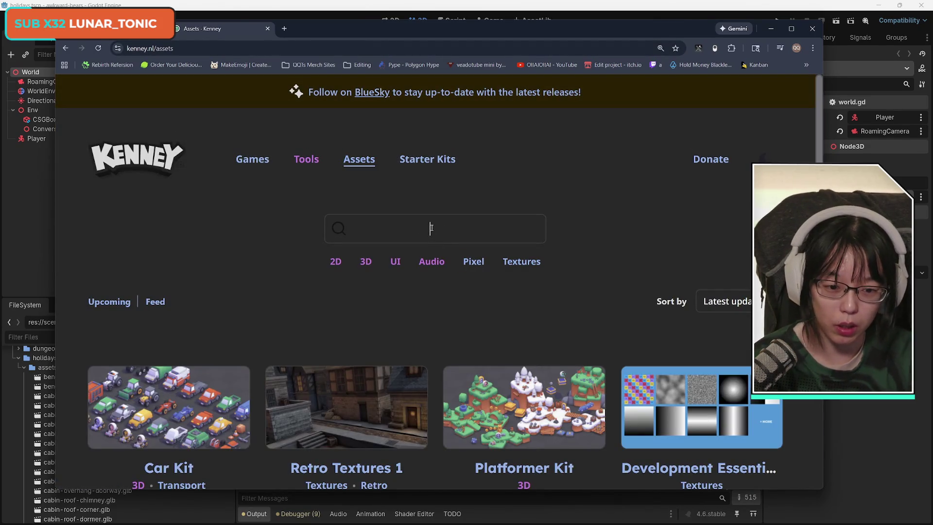
{"action": "left_click", "coordinate": [431, 228]}
{"action": "type", "text": "holiday"}
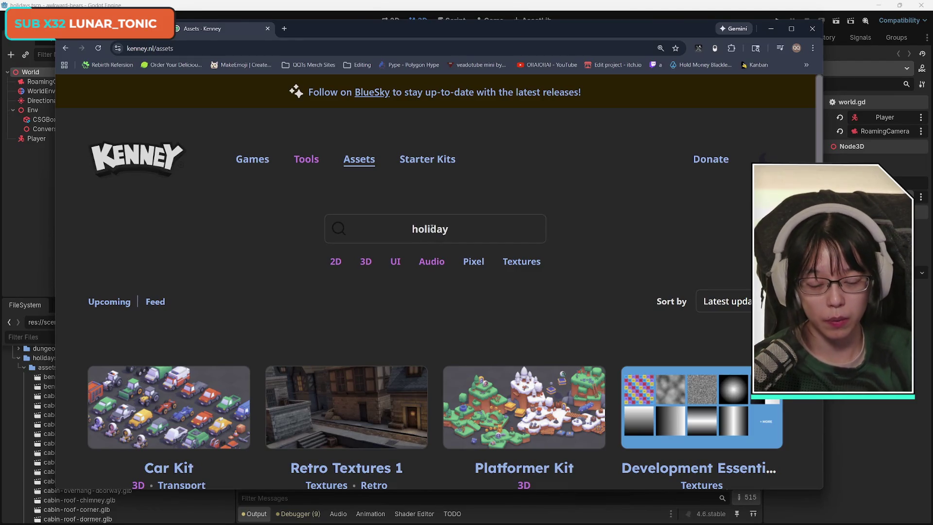
{"action": "key", "text": "Return"}
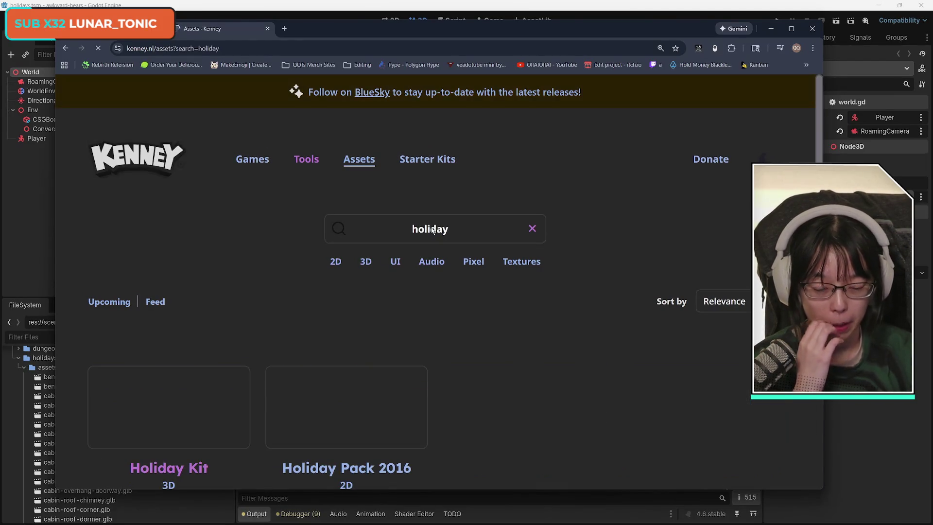
{"action": "left_click", "coordinate": [143, 417]}
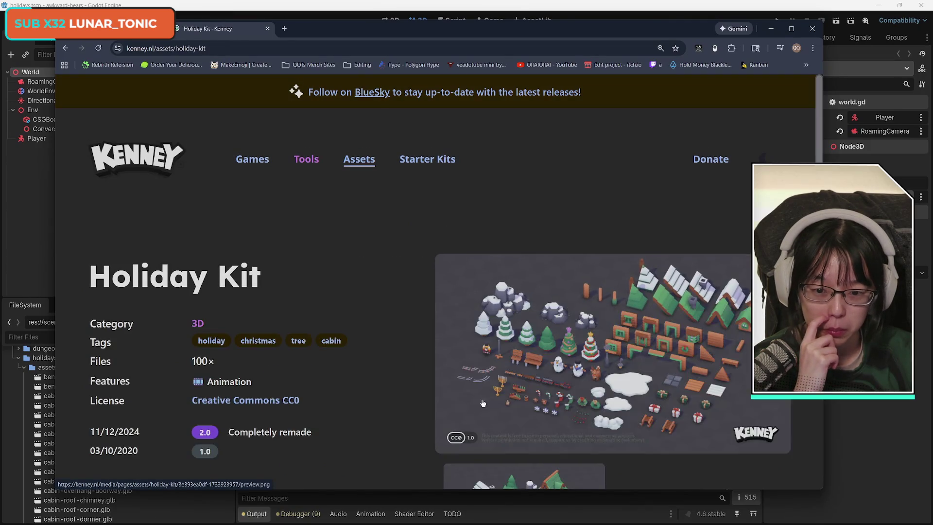
- Enlarge the Holiday Kit preview images, including the snowy village render
{"action": "scroll", "coordinate": [483, 403], "scroll_direction": "down", "scroll_amount": 3}
{"action": "left_click", "coordinate": [628, 212]}
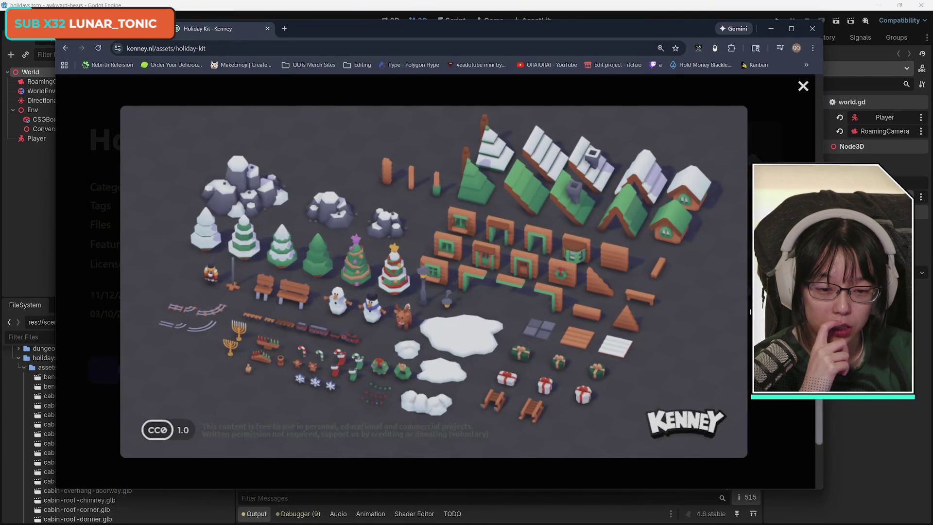
{"action": "left_click", "coordinate": [697, 333]}
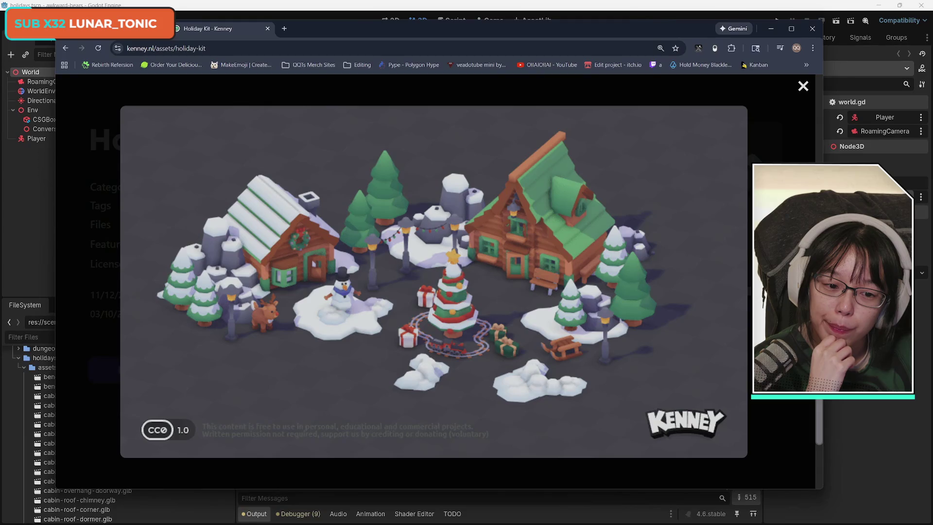
{"action": "mouse_move", "coordinate": [631, 31]}
{"action": "left_mouse_down"}
{"action": "mouse_move", "coordinate": [220, 36]}
{"action": "mouse_move", "coordinate": [663, 40]}
{"action": "left_mouse_up"}
{"action": "left_click", "coordinate": [177, 39]}
{"action": "left_click", "coordinate": [238, 38]}
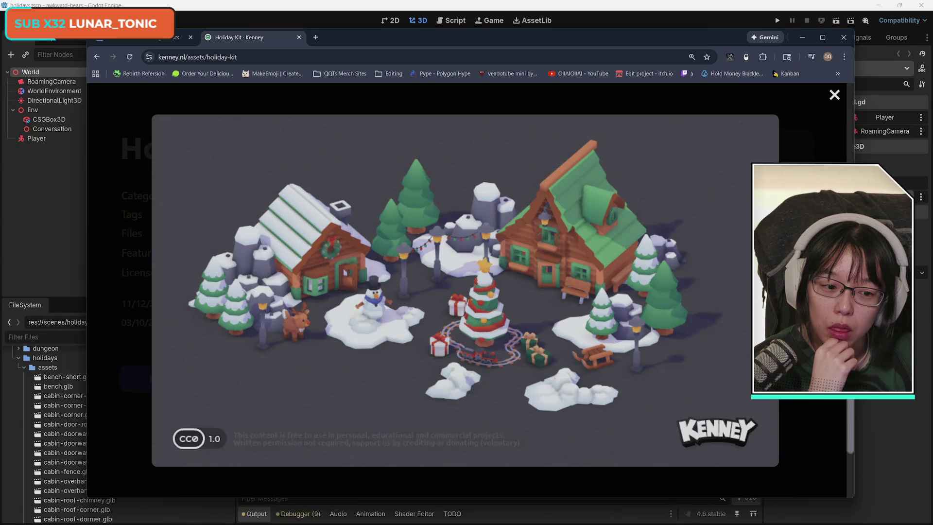
{"action": "key", "text": "Escape"}
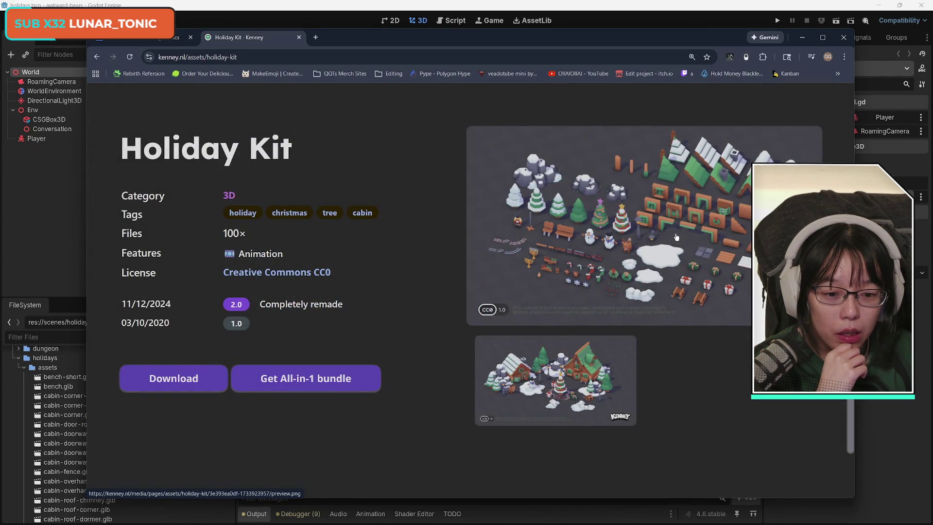
{"action": "left_click", "coordinate": [676, 237]}
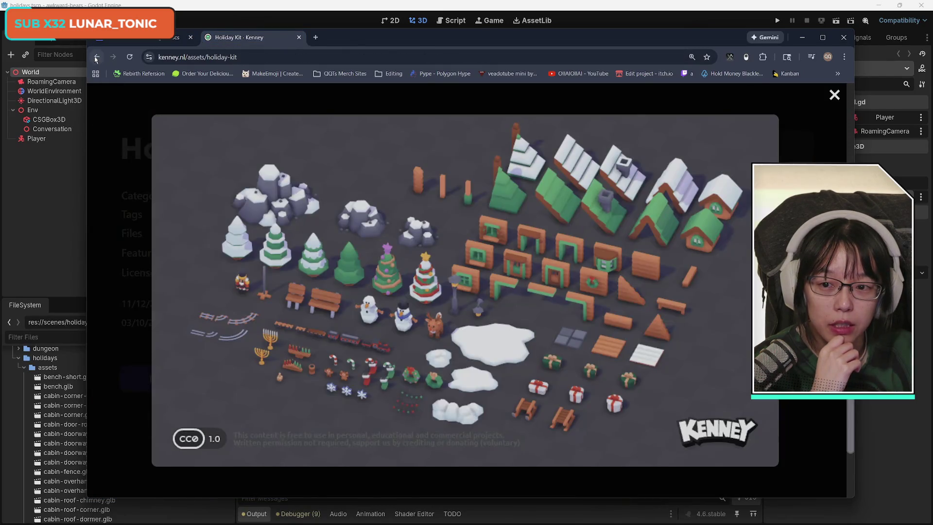
- Reopen the Holiday Kit page from the search results, view the snowy village render, then minimize Chrome
{"action": "left_click", "coordinate": [97, 59]}
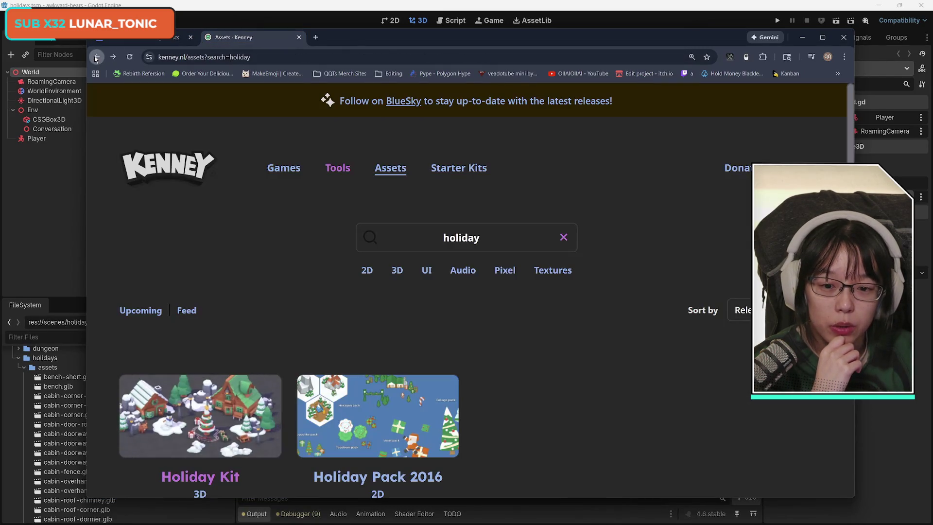
{"action": "left_click", "coordinate": [208, 418]}
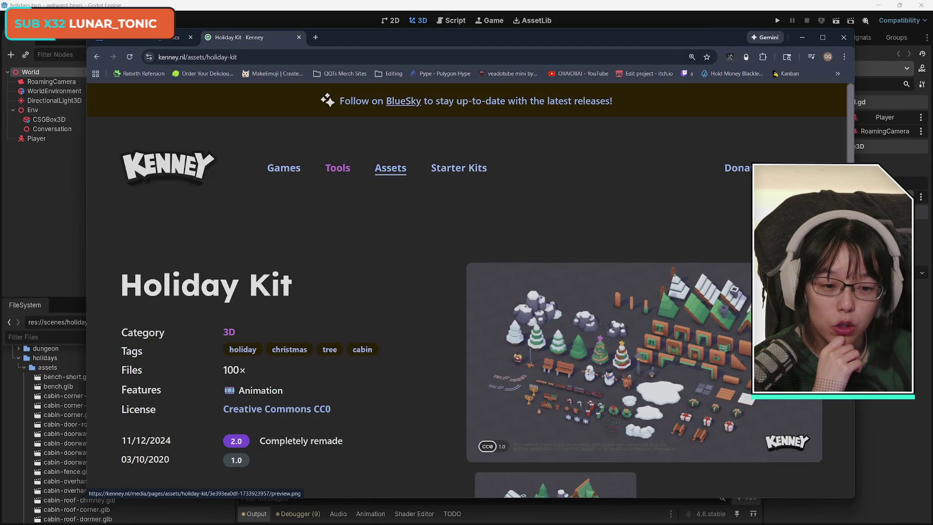
{"action": "scroll", "coordinate": [565, 343], "scroll_direction": "down", "scroll_amount": 3}
{"action": "left_click", "coordinate": [565, 343]}
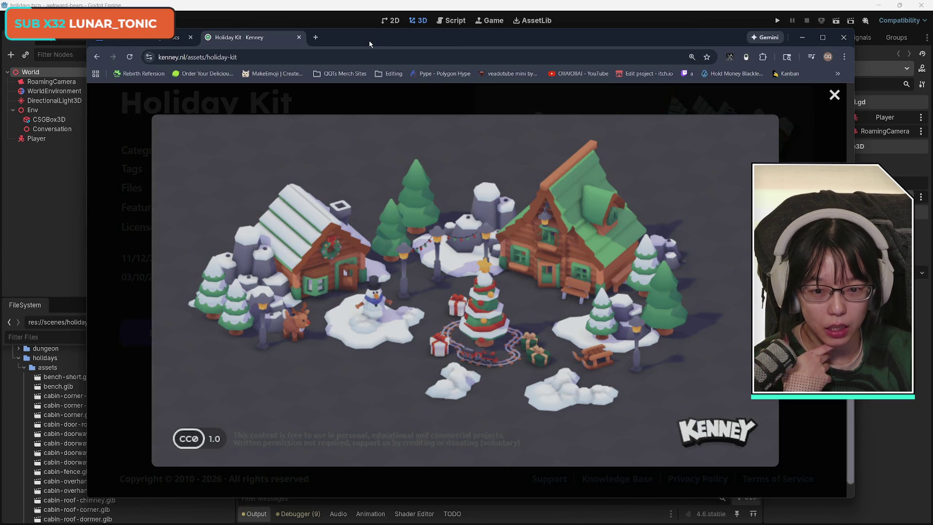
{"action": "mouse_move", "coordinate": [370, 44]}
{"action": "left_mouse_down"}
{"action": "mouse_move", "coordinate": [403, 34]}
{"action": "mouse_move", "coordinate": [375, 50]}
{"action": "left_mouse_up"}
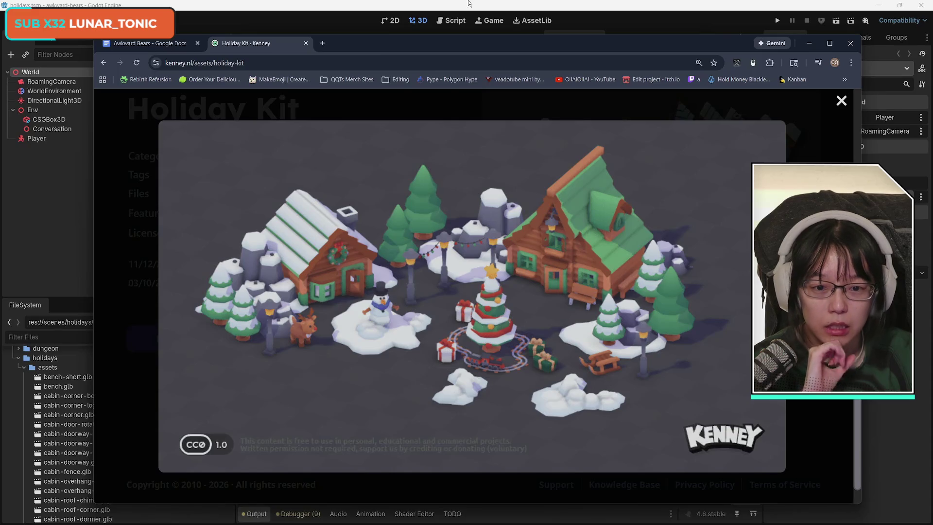
{"action": "left_click", "coordinate": [469, 3]}
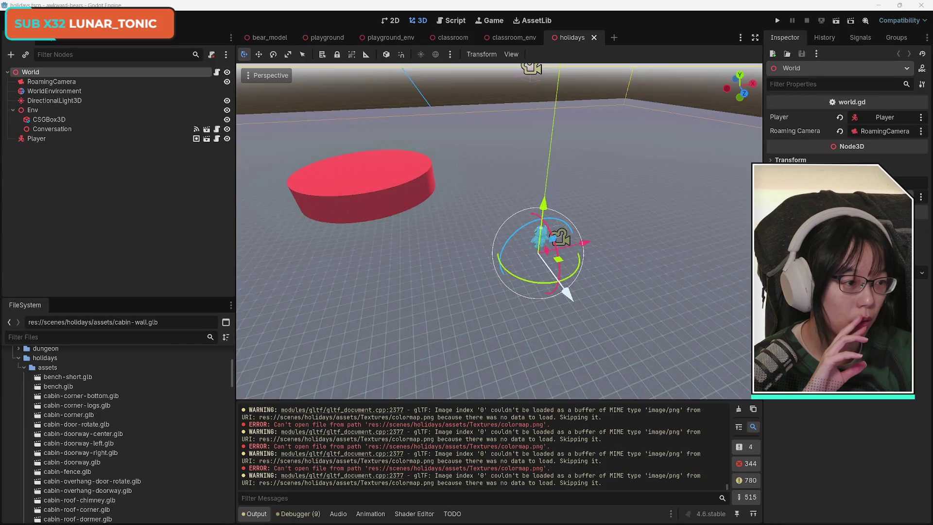
{"action": "key", "text": "alt+Tab"}
{"action": "mouse_move", "coordinate": [272, 19]}
{"action": "left_mouse_down"}
{"action": "mouse_move", "coordinate": [272, 40]}
{"action": "mouse_move", "coordinate": [932, 39]}
{"action": "left_mouse_up"}
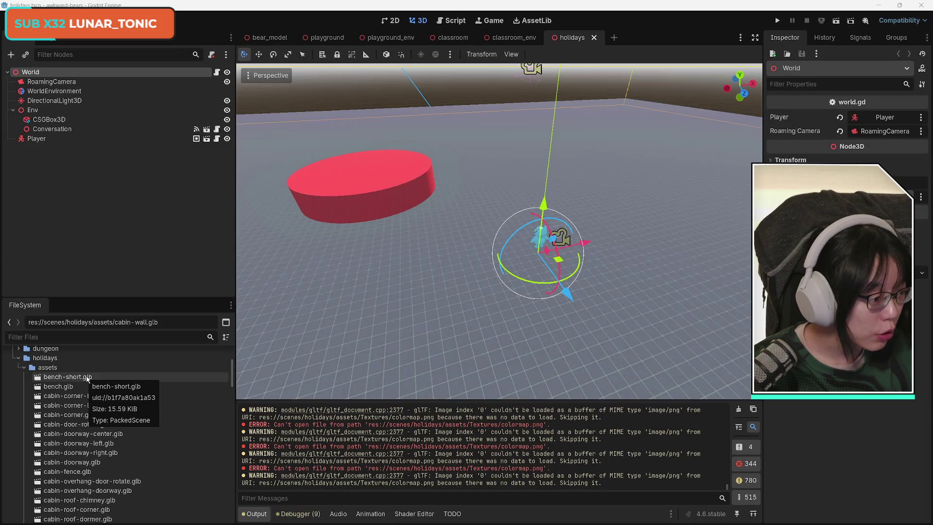
- Drop all 31 cabin .glb files, from cabin-corner-bottom onward, into the holidays 3D viewport
{"action": "left_click", "coordinate": [88, 395]}
{"action": "scroll", "coordinate": [147, 464], "scroll_direction": "down", "scroll_amount": 5}
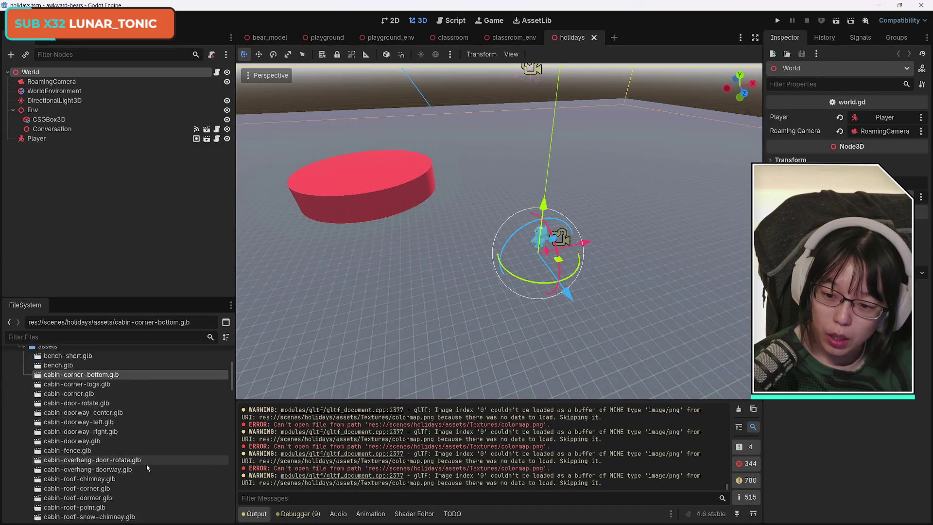
{"action": "scroll", "coordinate": [149, 468], "scroll_direction": "down", "scroll_amount": 4}
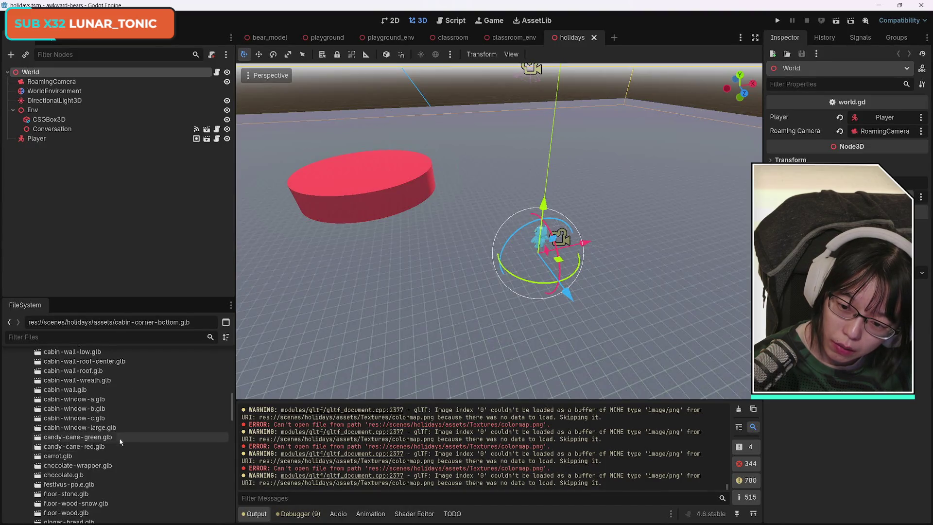
{"action": "left_click_drag", "start_coordinate": [117, 430], "coordinate": [133, 440]}
{"action": "scroll", "coordinate": [136, 442], "scroll_direction": "down", "scroll_amount": 3}
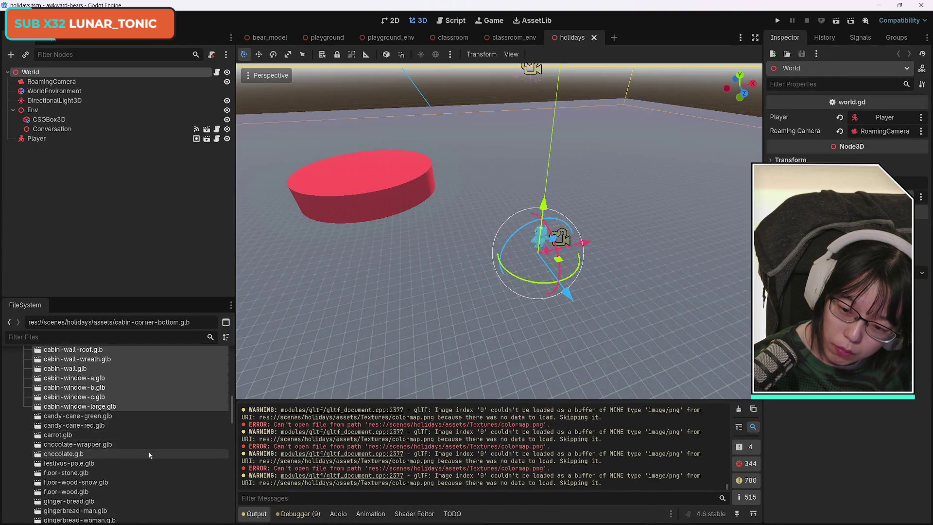
{"action": "scroll", "coordinate": [148, 455], "scroll_direction": "up", "scroll_amount": 2}
{"action": "scroll", "coordinate": [151, 455], "scroll_direction": "down", "scroll_amount": 2}
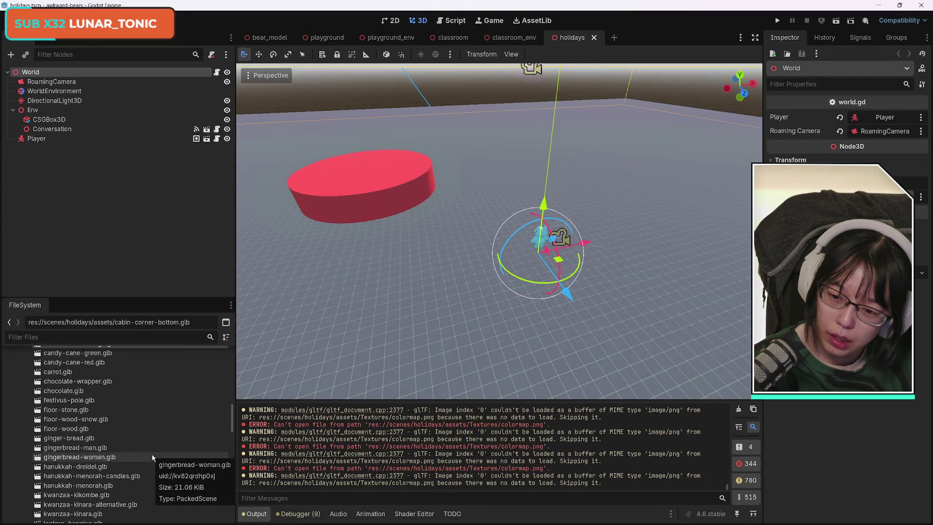
{"action": "scroll", "coordinate": [153, 456], "scroll_direction": "up", "scroll_amount": 10}
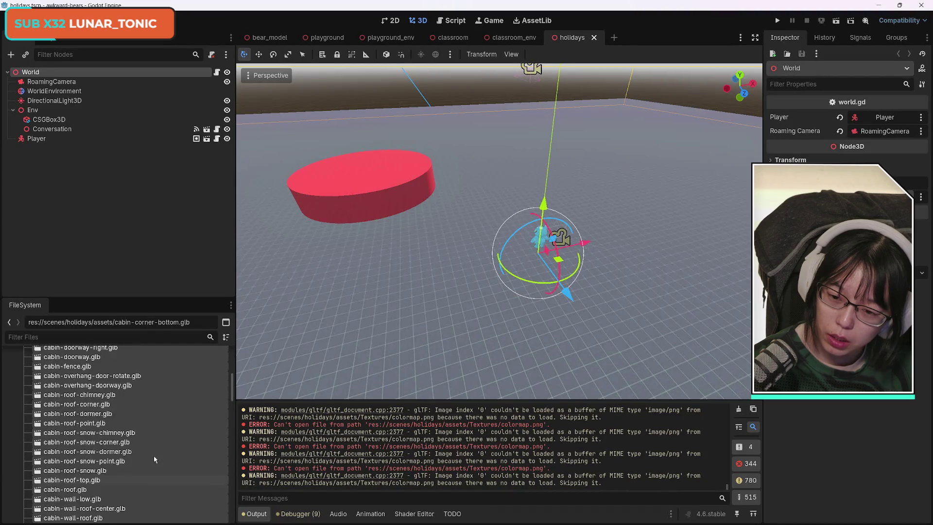
{"action": "scroll", "coordinate": [153, 456], "scroll_direction": "up", "scroll_amount": 3}
{"action": "scroll", "coordinate": [154, 456], "scroll_direction": "down", "scroll_amount": 6}
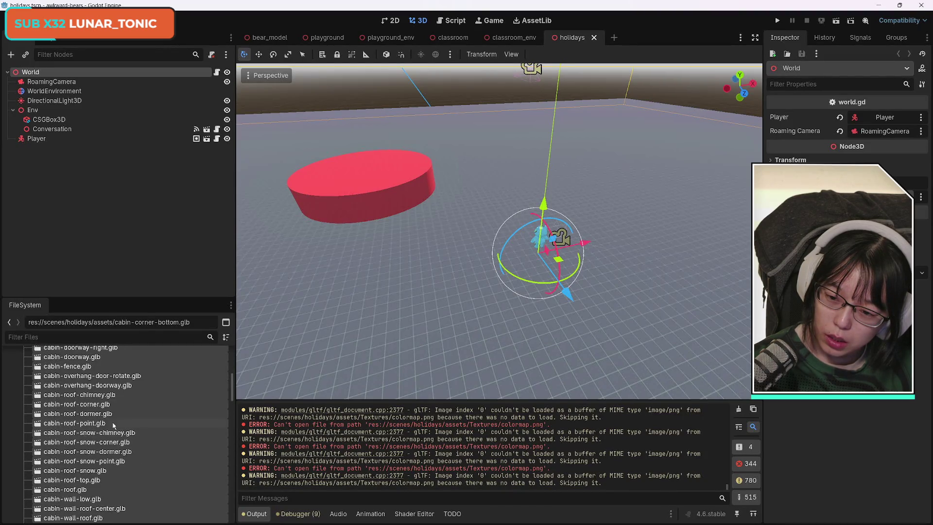
{"action": "mouse_move", "coordinate": [73, 408]}
{"action": "left_mouse_down"}
{"action": "mouse_move", "coordinate": [221, 377]}
{"action": "mouse_move", "coordinate": [494, 234]}
{"action": "mouse_move", "coordinate": [483, 238]}
{"action": "left_mouse_up"}
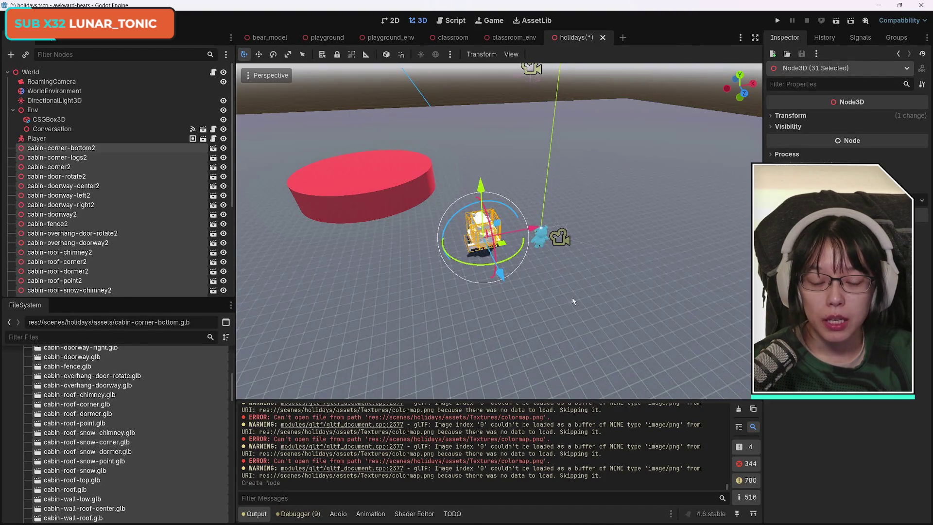
- Frame the new cabin pieces in the viewport and select only cabin-corner-bottom2
{"action": "key", "text": "f"}
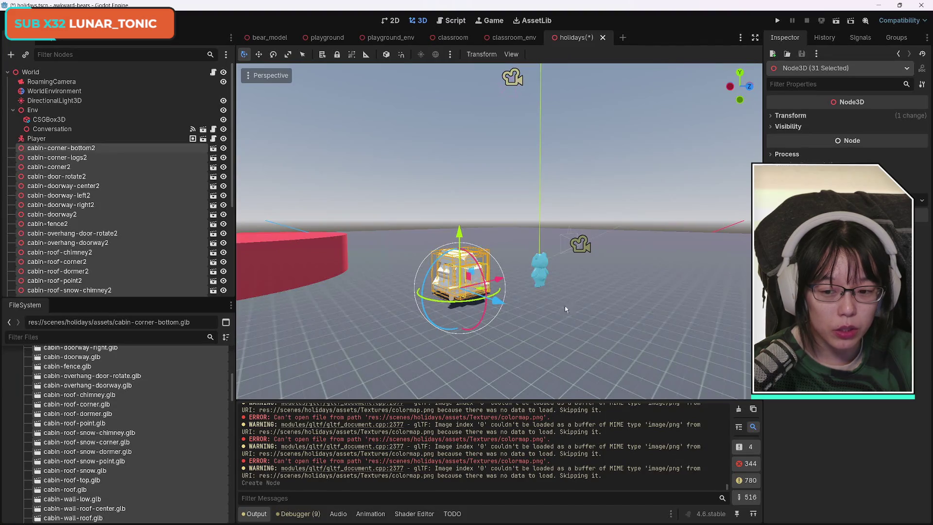
{"action": "scroll", "coordinate": [185, 447], "scroll_direction": "up", "scroll_amount": 5}
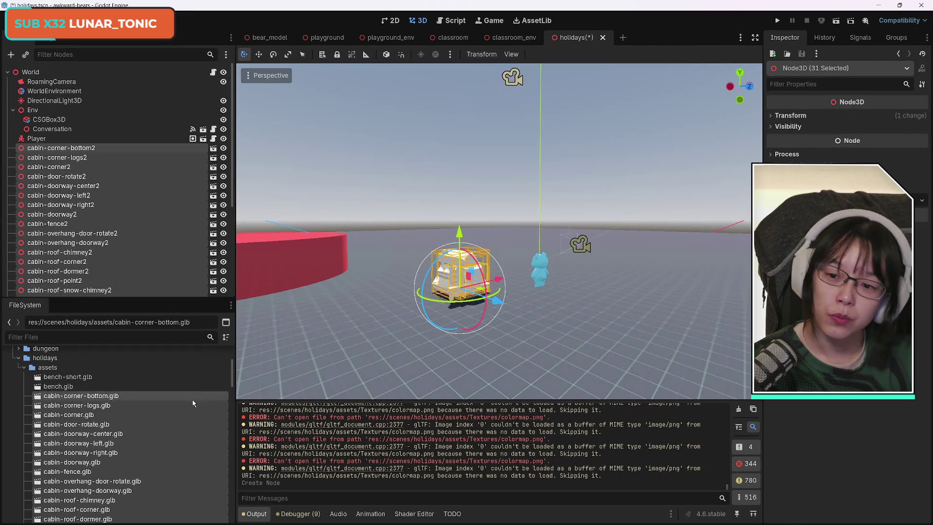
{"action": "left_click", "coordinate": [80, 149]}
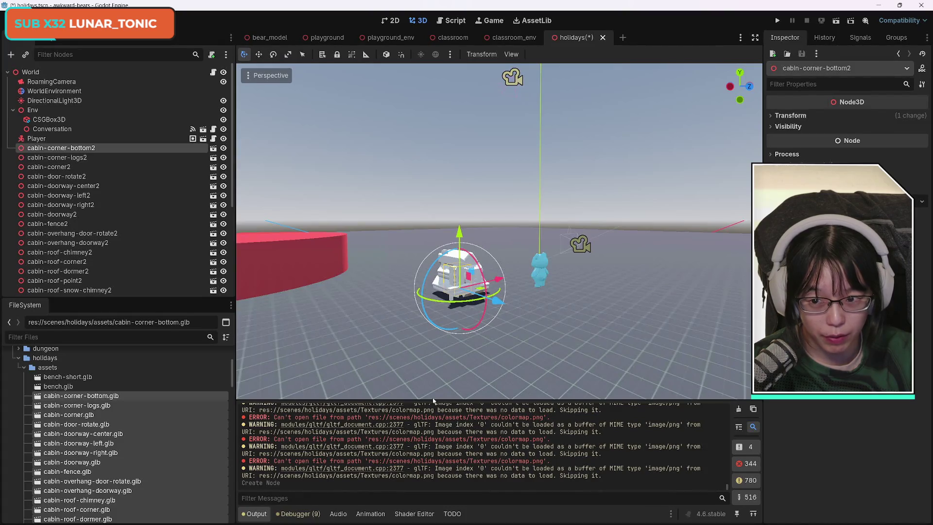
- Undo Create Node to remove the 31 cabin pieces, then select the holidays assets folder
{"action": "key", "text": "ctrl+z"}
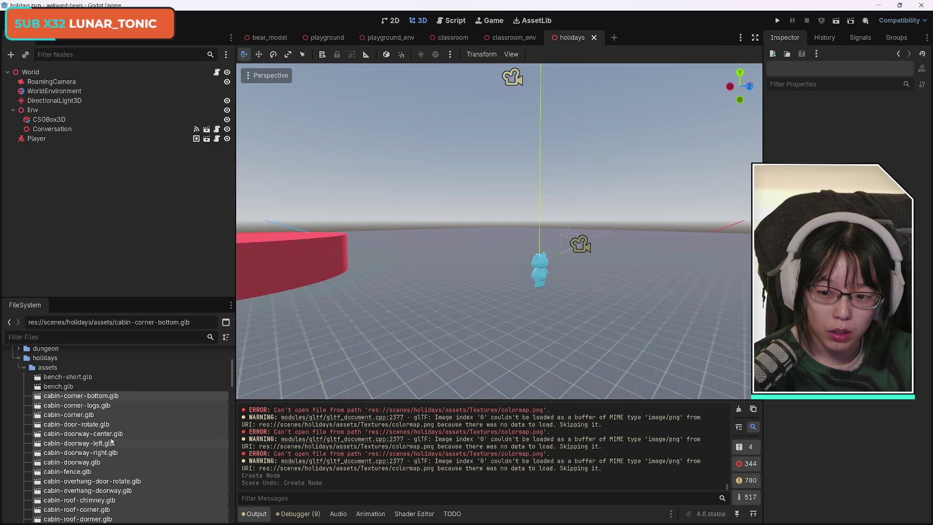
{"action": "left_click", "coordinate": [54, 368]}
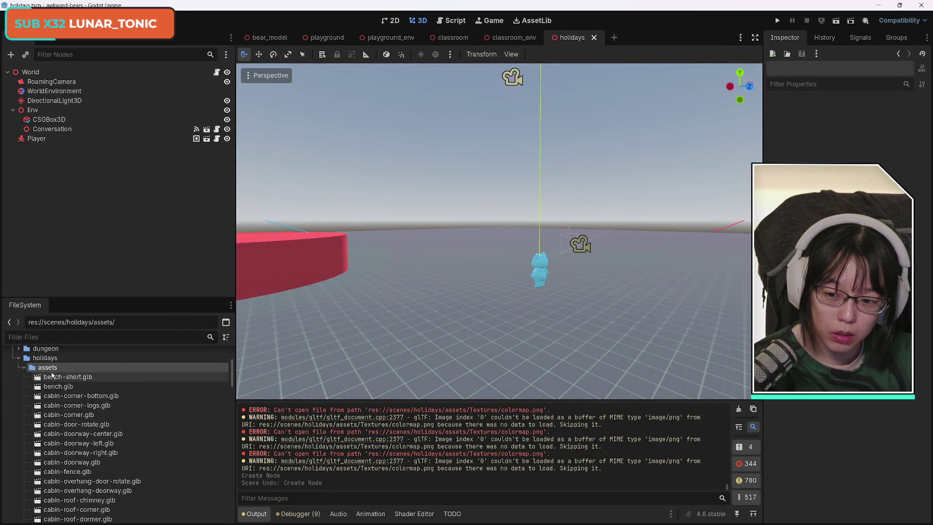
- Bring up the assets folder window, go up to holidays, and open a second Explorer window
{"action": "mouse_move", "coordinate": [141, 518]}
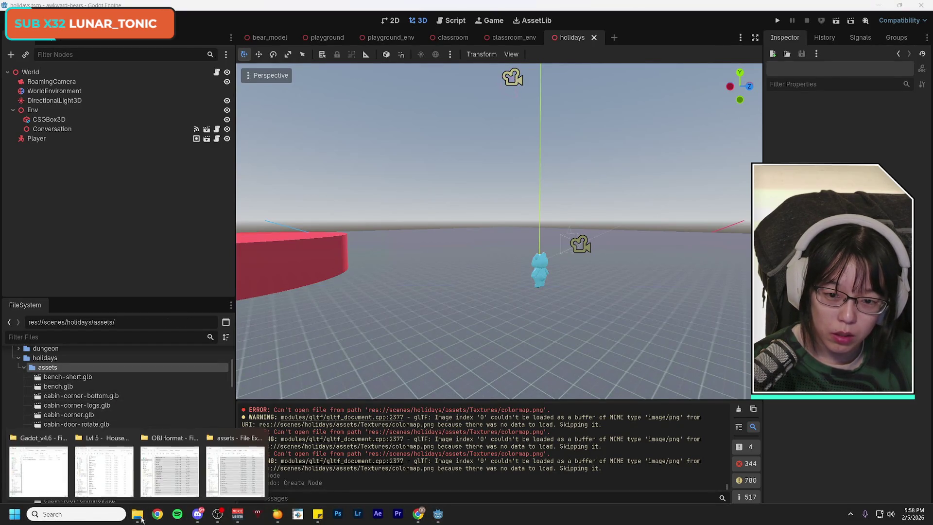
{"action": "left_click", "coordinate": [235, 469]}
{"action": "scroll", "coordinate": [691, 320], "scroll_direction": "up", "scroll_amount": 20}
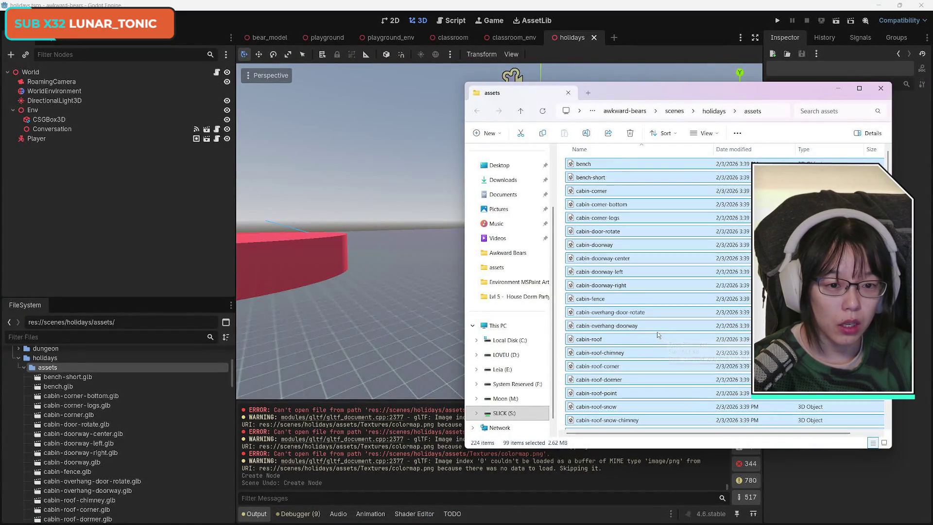
{"action": "scroll", "coordinate": [657, 333], "scroll_direction": "down", "scroll_amount": 10}
{"action": "scroll", "coordinate": [657, 339], "scroll_direction": "down", "scroll_amount": 20}
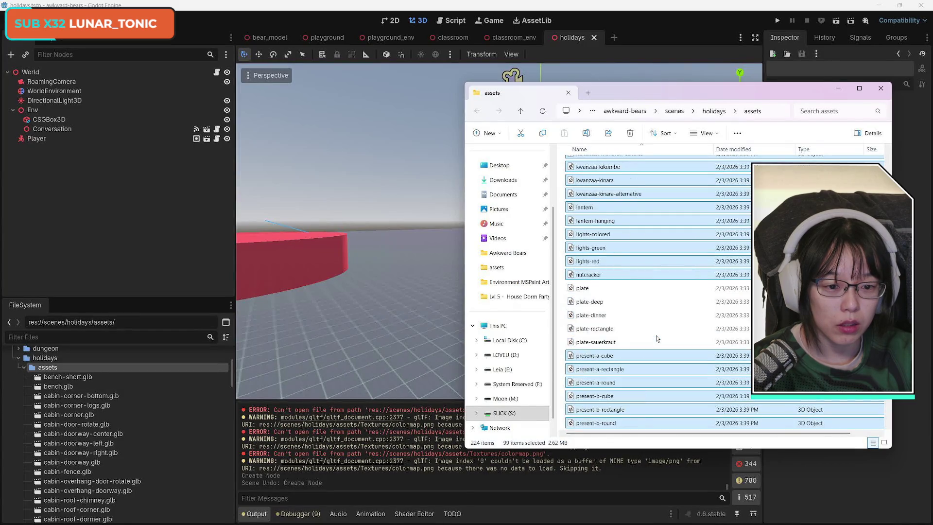
{"action": "scroll", "coordinate": [656, 339], "scroll_direction": "down", "scroll_amount": 13}
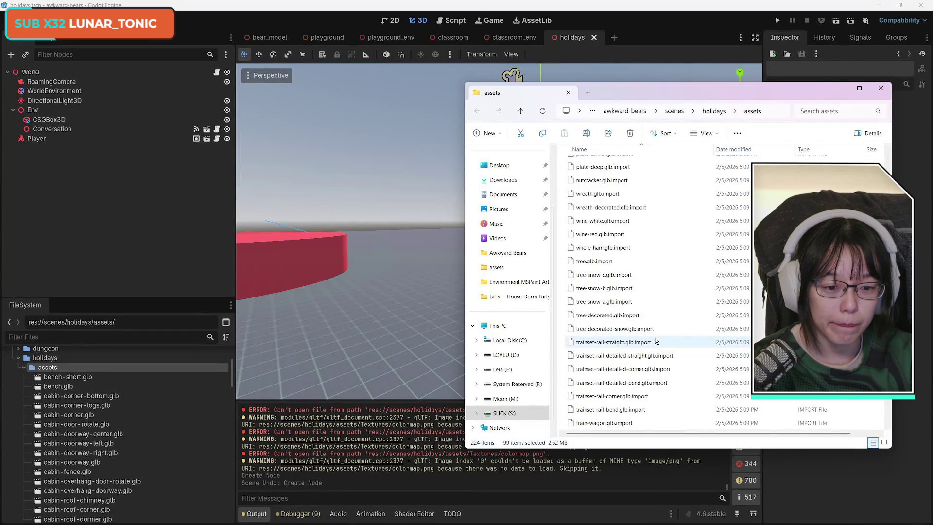
{"action": "scroll", "coordinate": [656, 342], "scroll_direction": "up", "scroll_amount": 3}
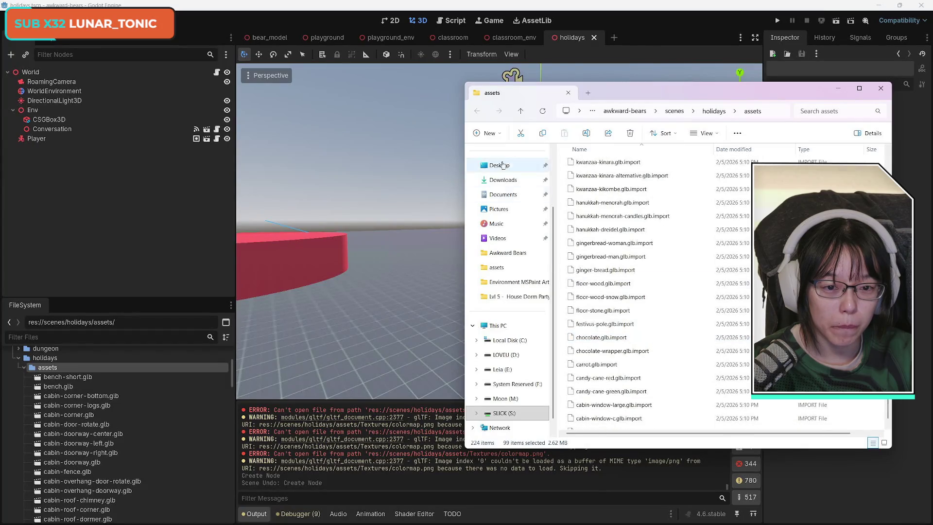
{"action": "scroll", "coordinate": [632, 352], "scroll_direction": "down", "scroll_amount": 3}
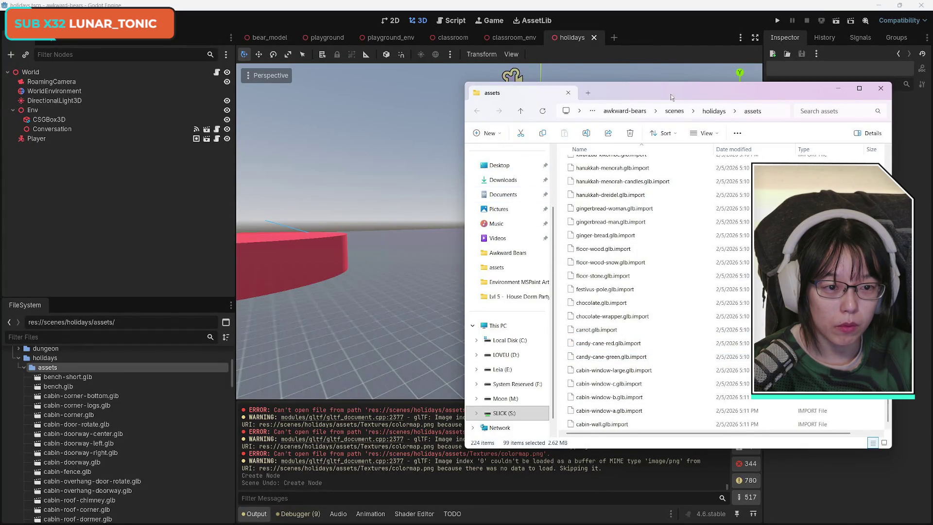
{"action": "left_click", "coordinate": [718, 112]}
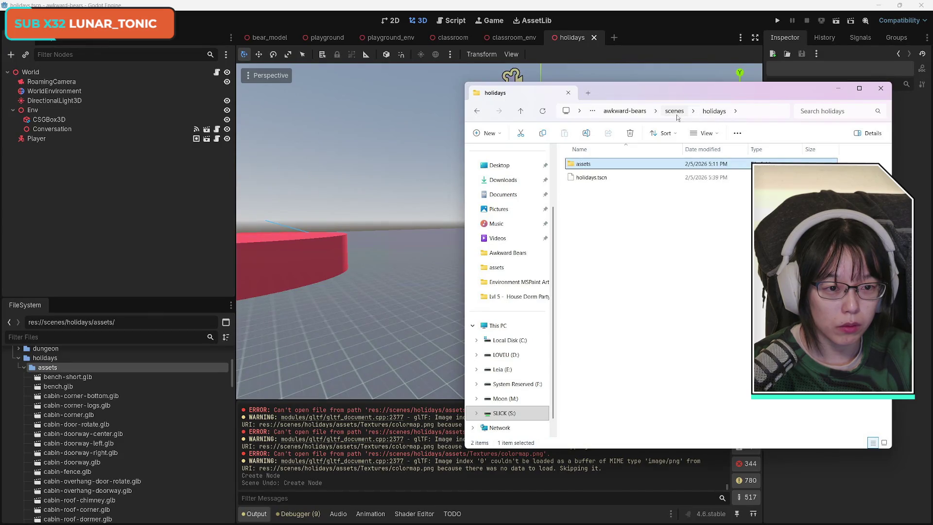
{"action": "left_click", "coordinate": [670, 267]}
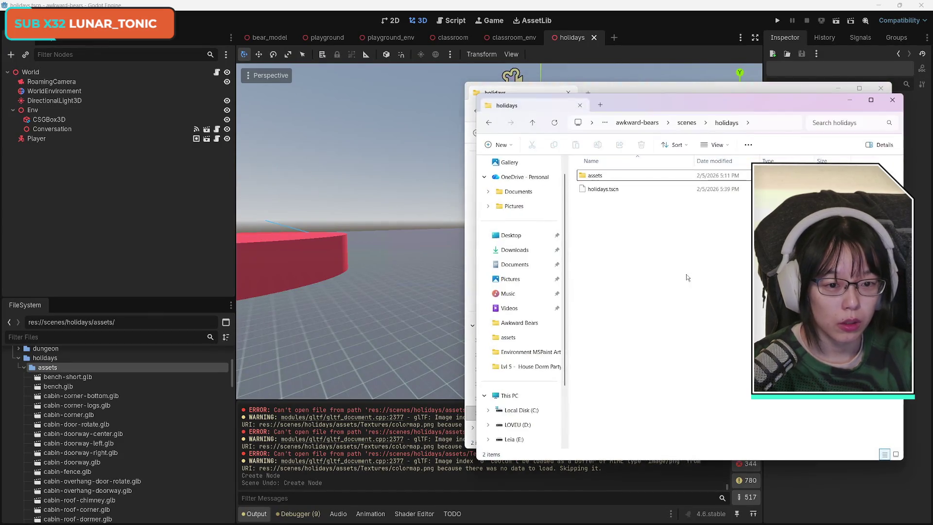
{"action": "key", "text": "ctrl+n"}
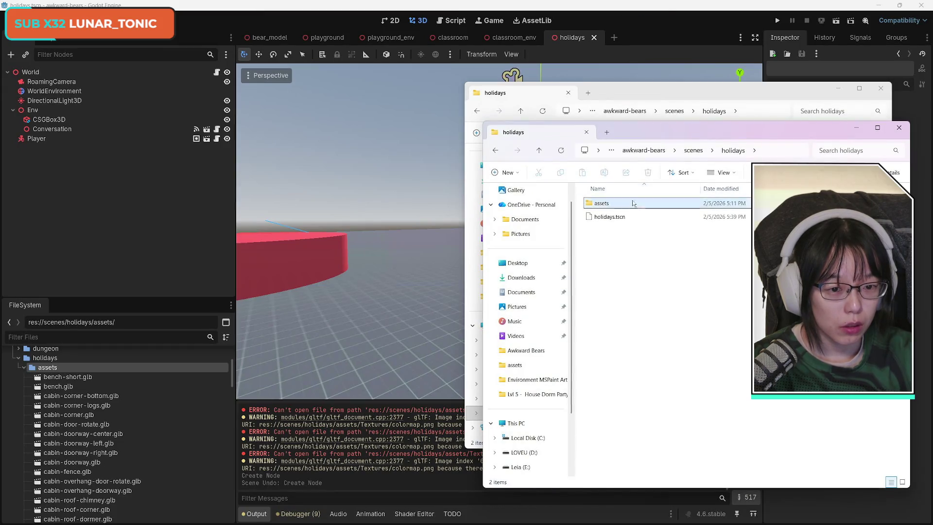
- Navigate to Awkward Bears > Assets > Models > Lvl 4 - Family Holiday > Holiday Kit and select Textures
{"action": "left_click", "coordinate": [605, 207]}
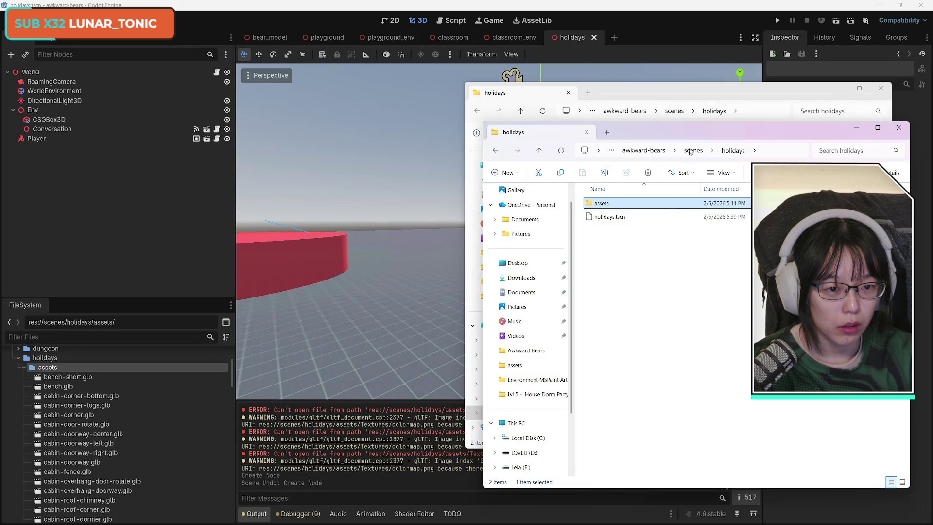
{"action": "left_click", "coordinate": [690, 150]}
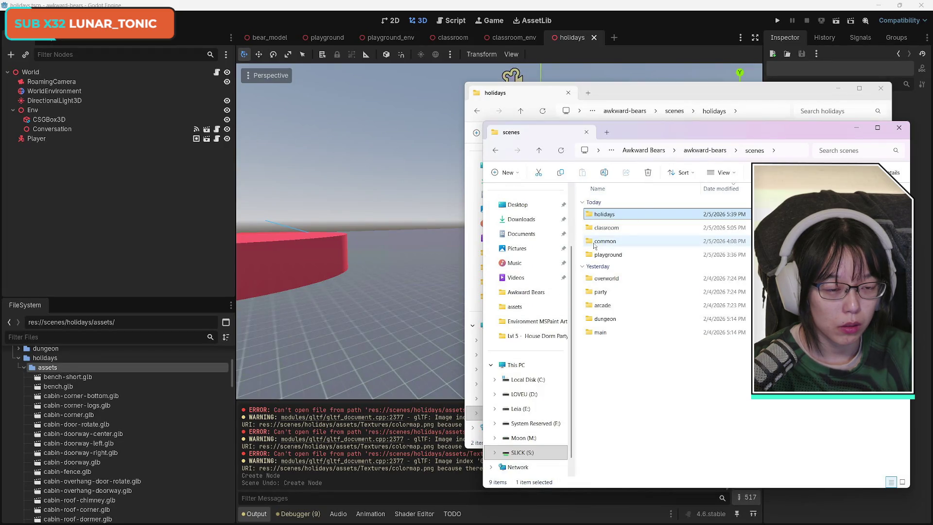
{"action": "left_click", "coordinate": [653, 150]}
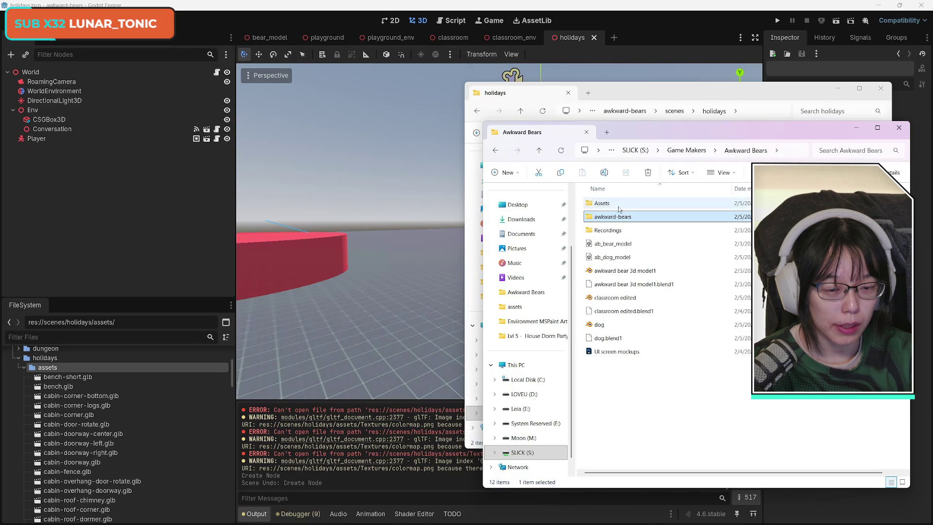
{"action": "double_click", "coordinate": [621, 208]}
{"action": "double_click", "coordinate": [619, 228]}
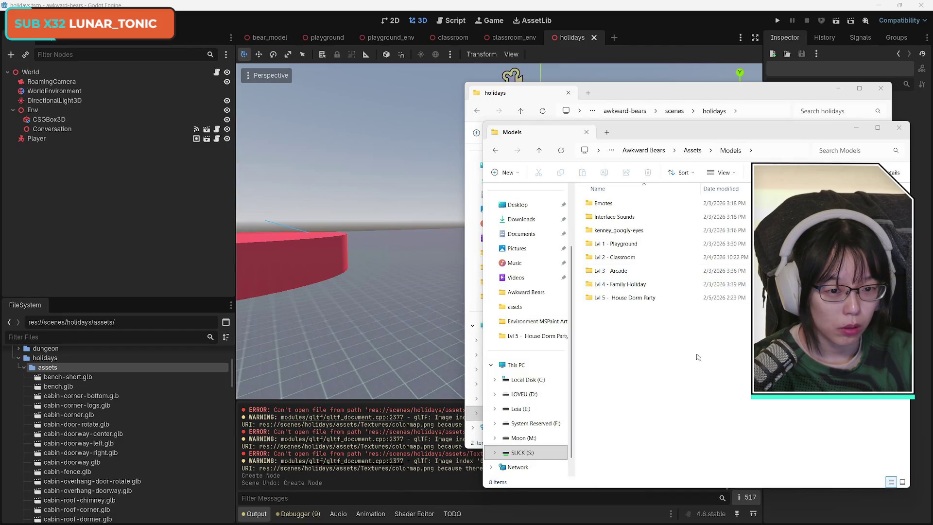
{"action": "double_click", "coordinate": [639, 284]}
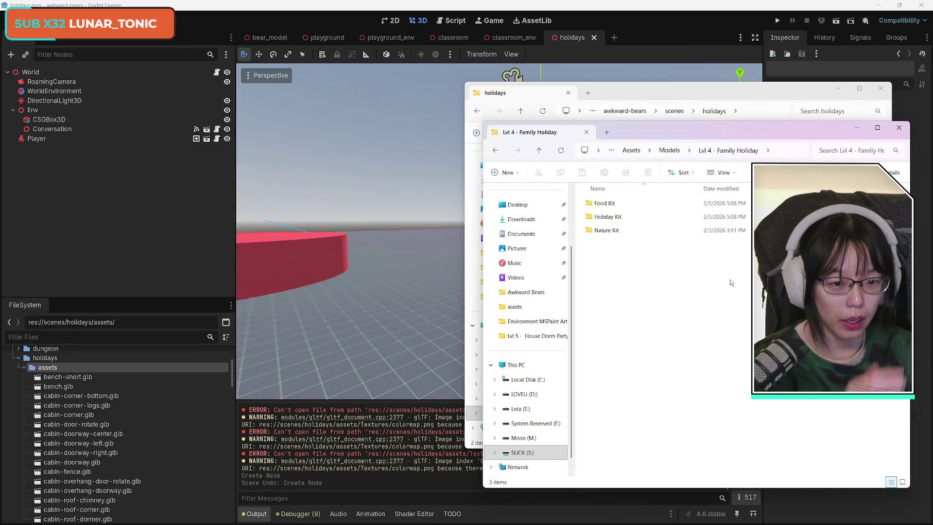
{"action": "double_click", "coordinate": [636, 218]}
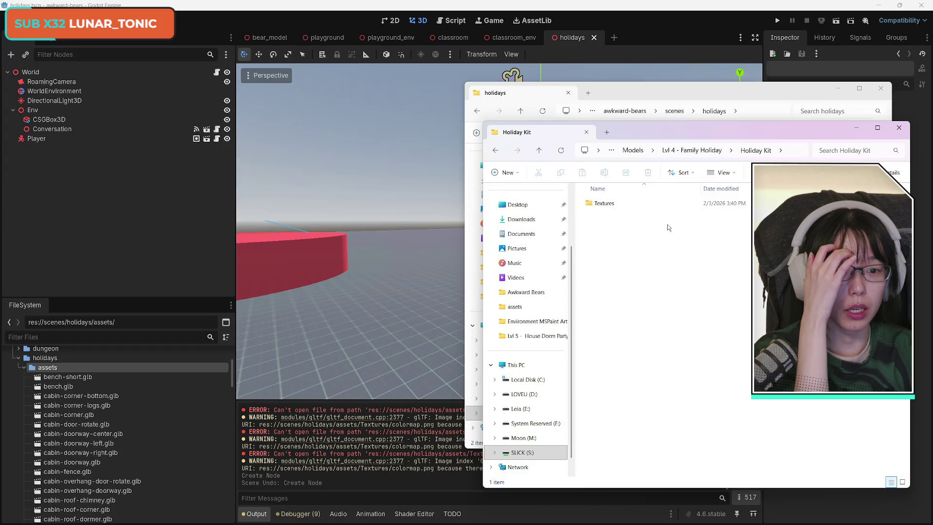
{"action": "left_click", "coordinate": [622, 204]}
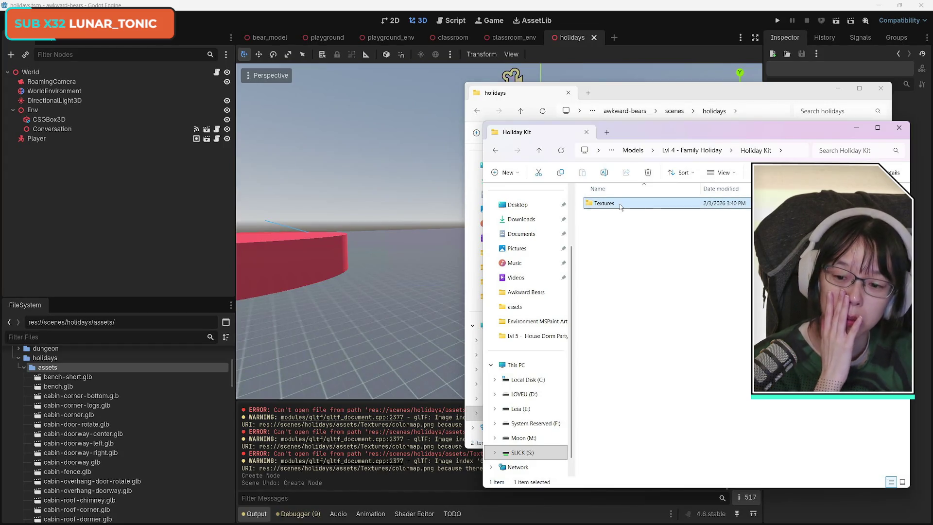
- Move the Textures folder into the holidays assets folder, accepting the Windows Security warning
{"action": "mouse_move", "coordinate": [677, 95]}
{"action": "left_mouse_down"}
{"action": "mouse_move", "coordinate": [326, 156]}
{"action": "mouse_move", "coordinate": [333, 136]}
{"action": "left_mouse_up"}
{"action": "left_click", "coordinate": [637, 337]}
{"action": "double_click", "coordinate": [250, 206]}
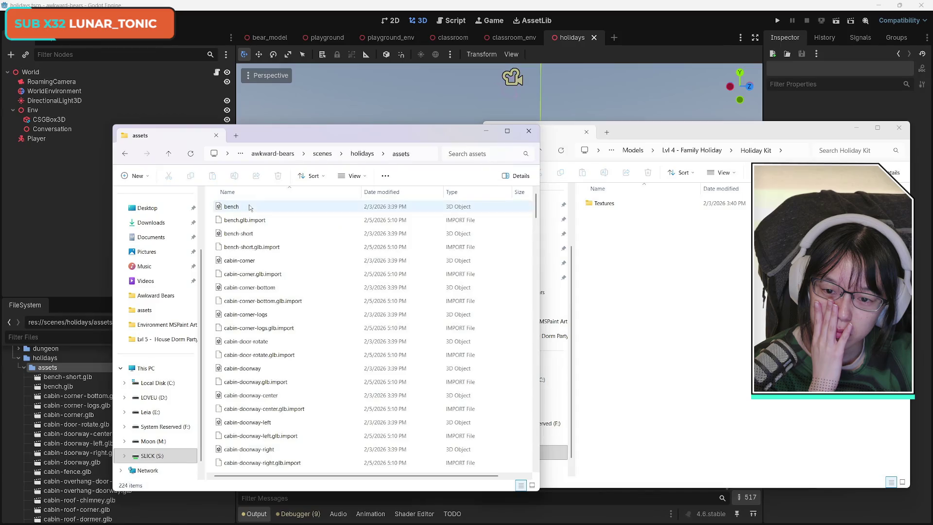
{"action": "left_click", "coordinate": [371, 154]}
{"action": "left_click_drag", "start_coordinate": [589, 204], "coordinate": [234, 207]}
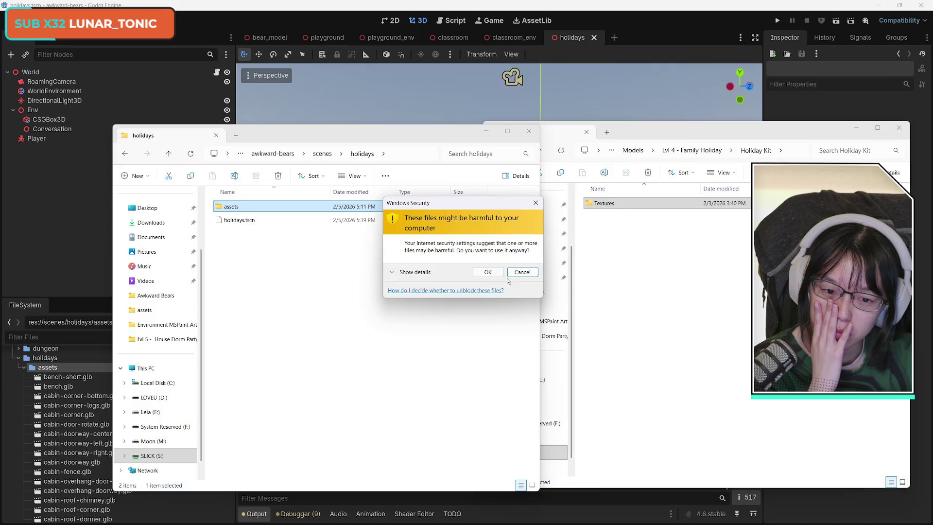
{"action": "left_click", "coordinate": [487, 272]}
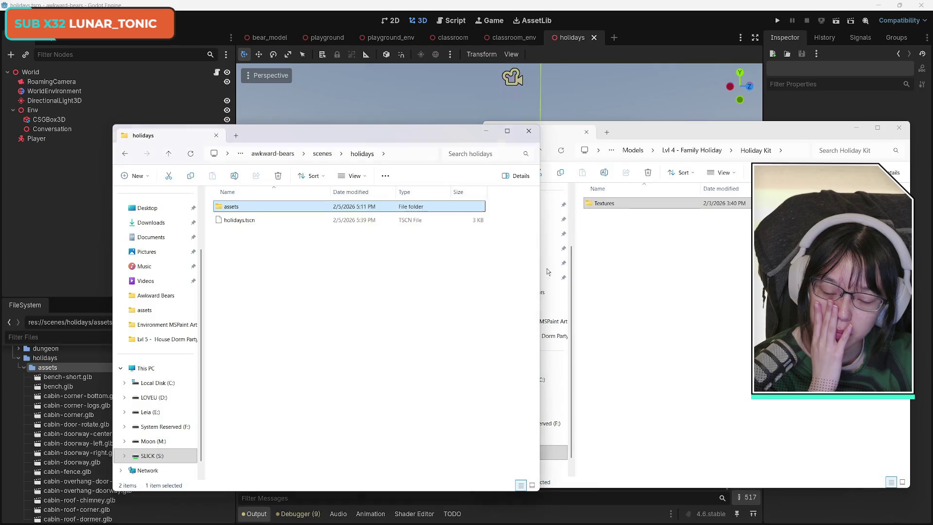
- Close the emptied Holiday Kit window and the holidays folder window
{"action": "left_click", "coordinate": [717, 276]}
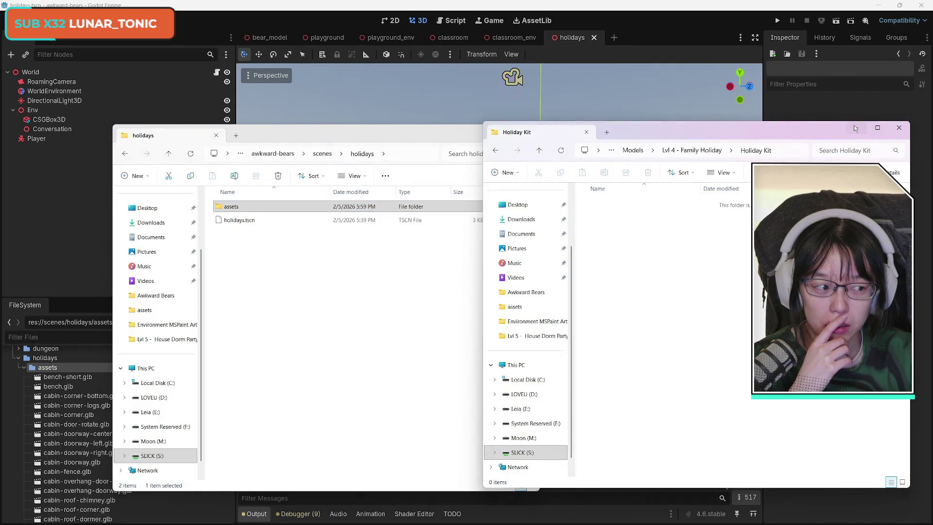
{"action": "left_click", "coordinate": [857, 127]}
{"action": "mouse_move", "coordinate": [330, 127]}
{"action": "left_mouse_down"}
{"action": "mouse_move", "coordinate": [330, 100]}
{"action": "mouse_move", "coordinate": [329, 134]}
{"action": "left_mouse_up"}
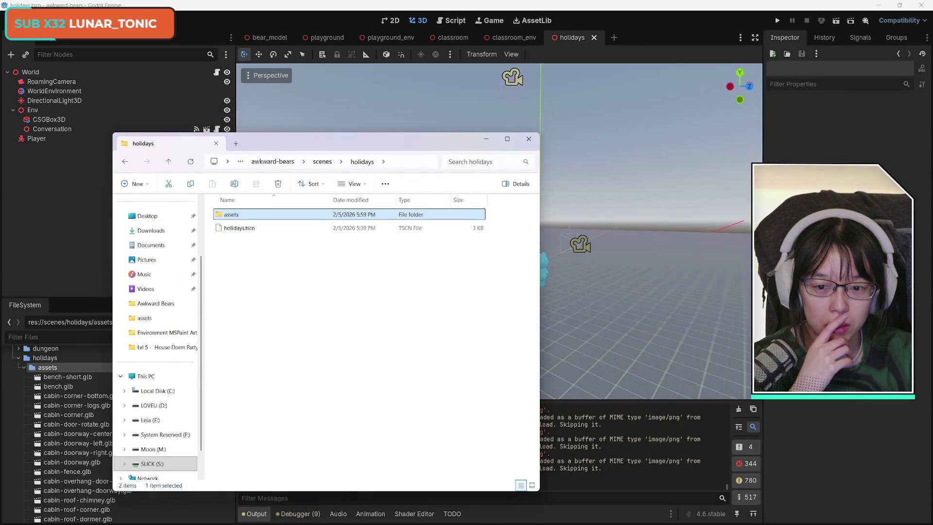
{"action": "left_click", "coordinate": [529, 139]}
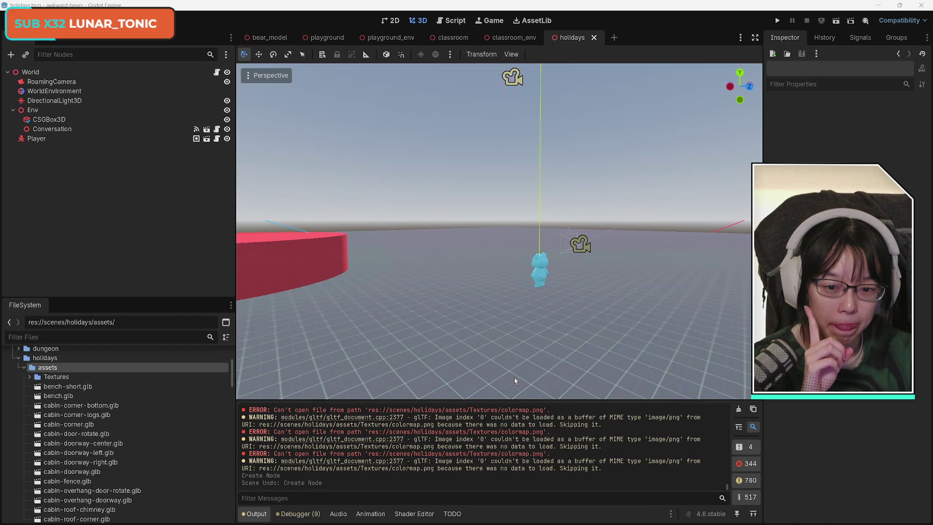
- Drop cabin-corner-bottom through cabin-window-large into the 3D viewport
{"action": "left_click", "coordinate": [55, 378]}
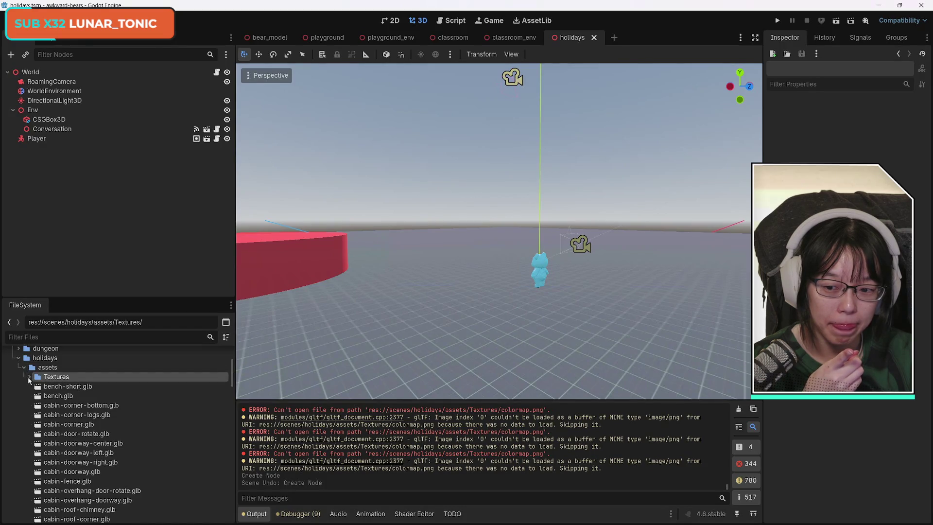
{"action": "left_click", "coordinate": [69, 386]}
{"action": "left_click", "coordinate": [167, 406]}
{"action": "scroll", "coordinate": [167, 407], "scroll_direction": "down", "scroll_amount": 10}
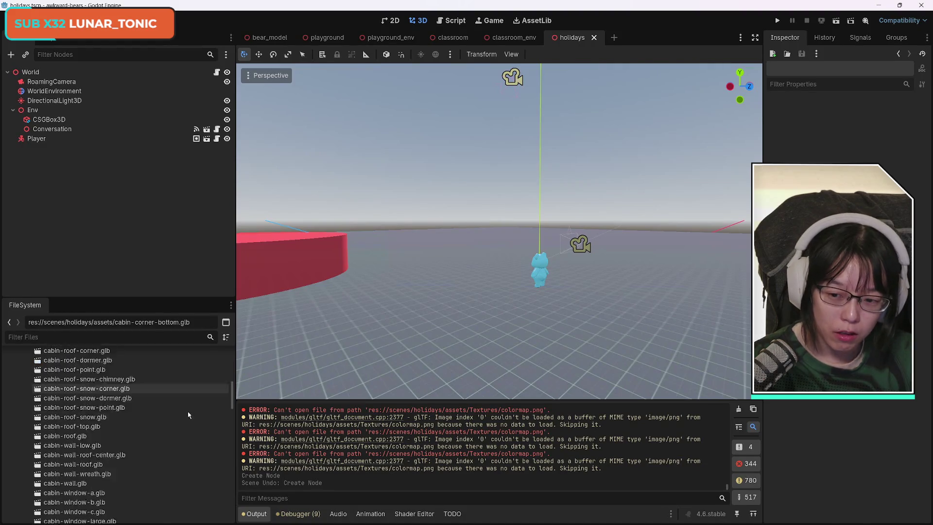
{"action": "scroll", "coordinate": [186, 417], "scroll_direction": "up", "scroll_amount": 2}
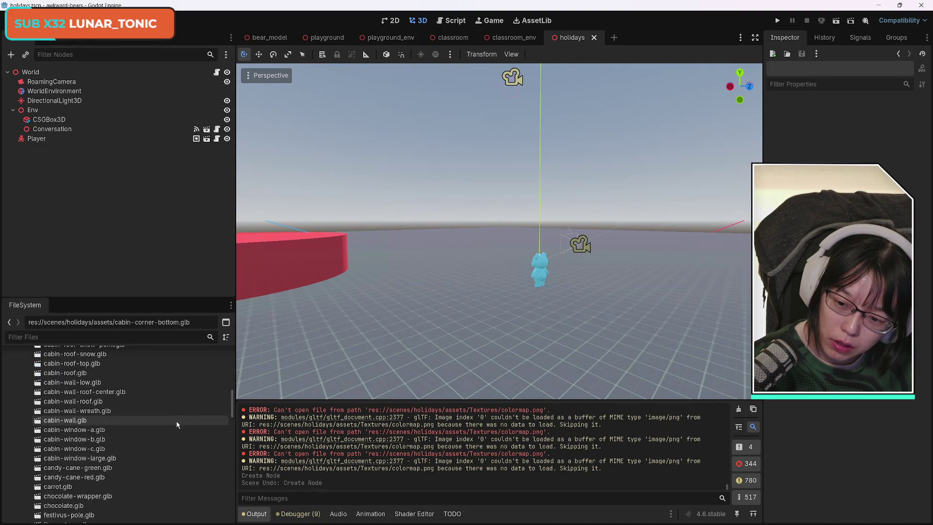
{"action": "left_click", "coordinate": [109, 461], "text": "shift"}
{"action": "mouse_move", "coordinate": [108, 461]}
{"action": "left_mouse_down"}
{"action": "mouse_move", "coordinate": [495, 273]}
{"action": "mouse_move", "coordinate": [476, 278]}
{"action": "left_mouse_up"}
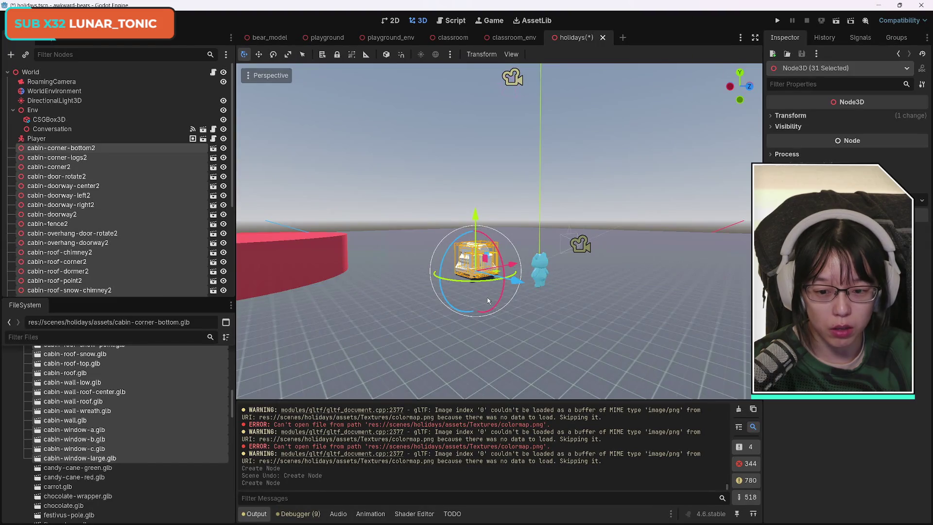
- Undo the cabin drop and select the Textures folder
{"action": "key", "text": "ctrl+z"}
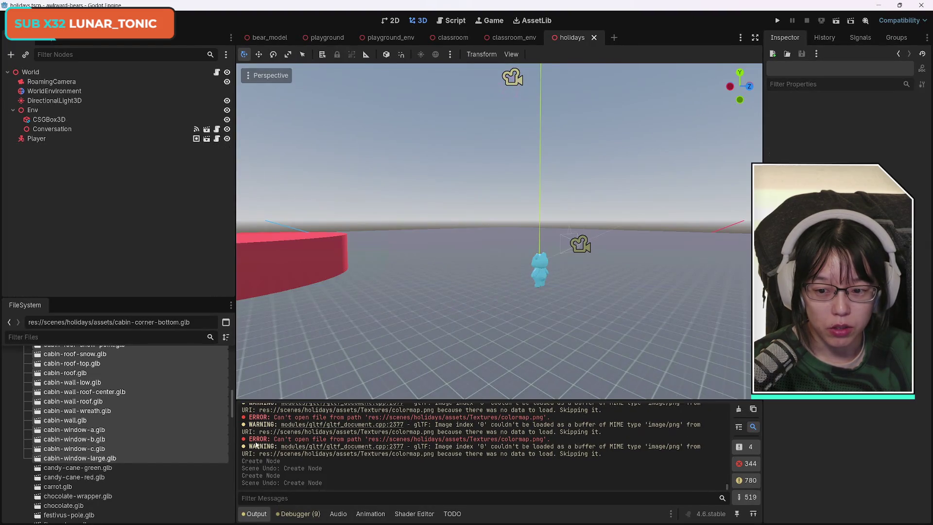
{"action": "scroll", "coordinate": [157, 451], "scroll_direction": "up", "scroll_amount": 10}
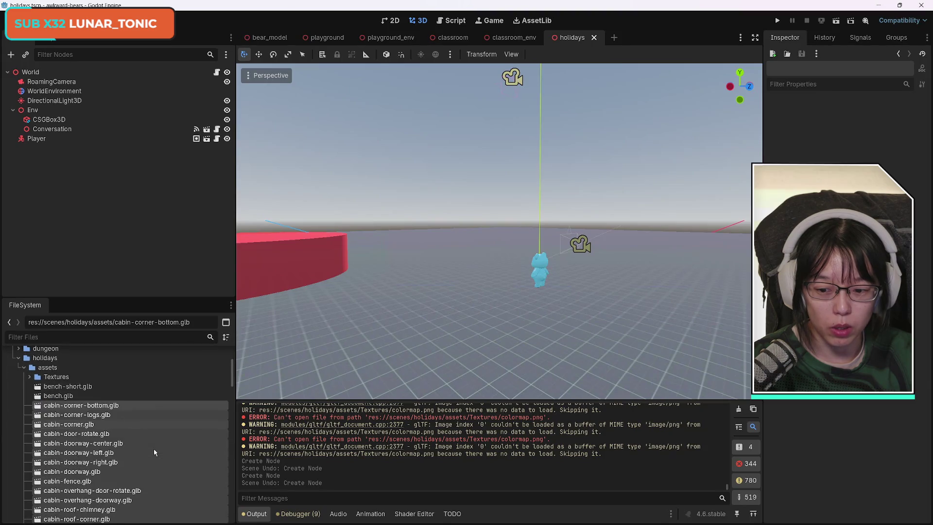
{"action": "left_click", "coordinate": [54, 379]}
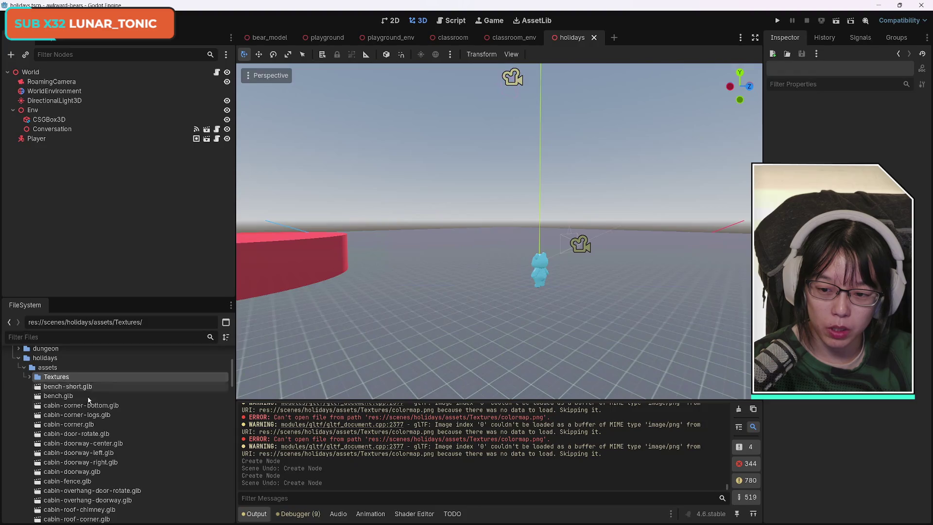
- Reimport bench-short.glb through wreath.glb (112 files) with Import As set to Scene
{"action": "scroll", "coordinate": [156, 448], "scroll_direction": "down", "scroll_amount": 15}
{"action": "scroll", "coordinate": [157, 450], "scroll_direction": "up", "scroll_amount": 15}
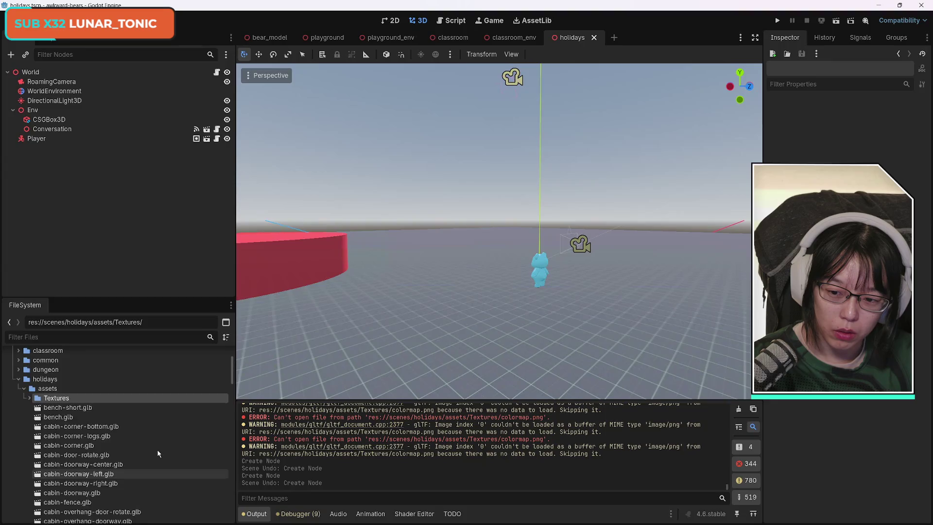
{"action": "left_click", "coordinate": [93, 427]}
{"action": "scroll", "coordinate": [165, 446], "scroll_direction": "down", "scroll_amount": 5}
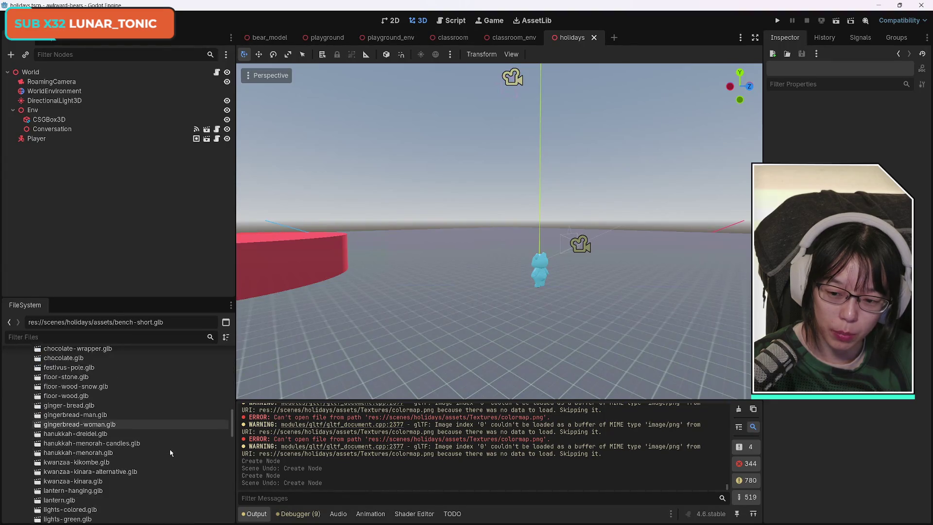
{"action": "scroll", "coordinate": [170, 453], "scroll_direction": "down", "scroll_amount": 10}
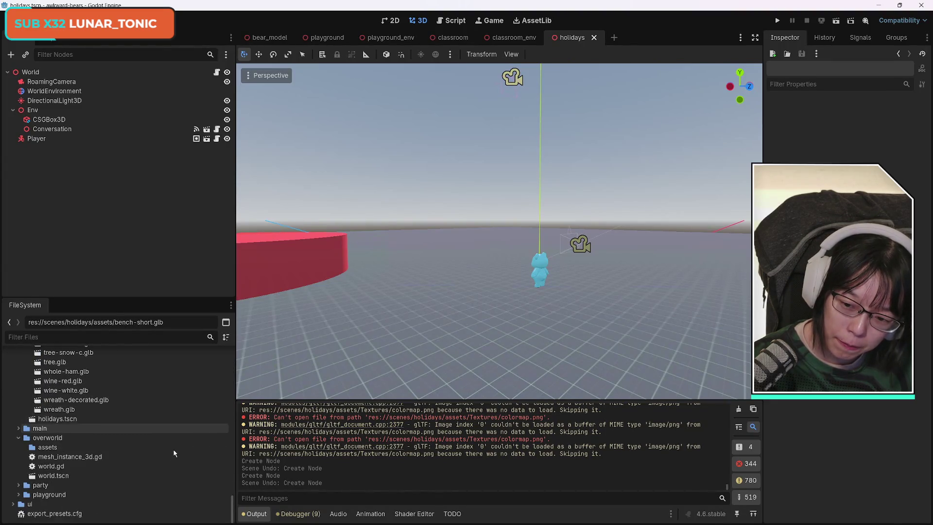
{"action": "left_click", "coordinate": [89, 410], "text": "shift"}
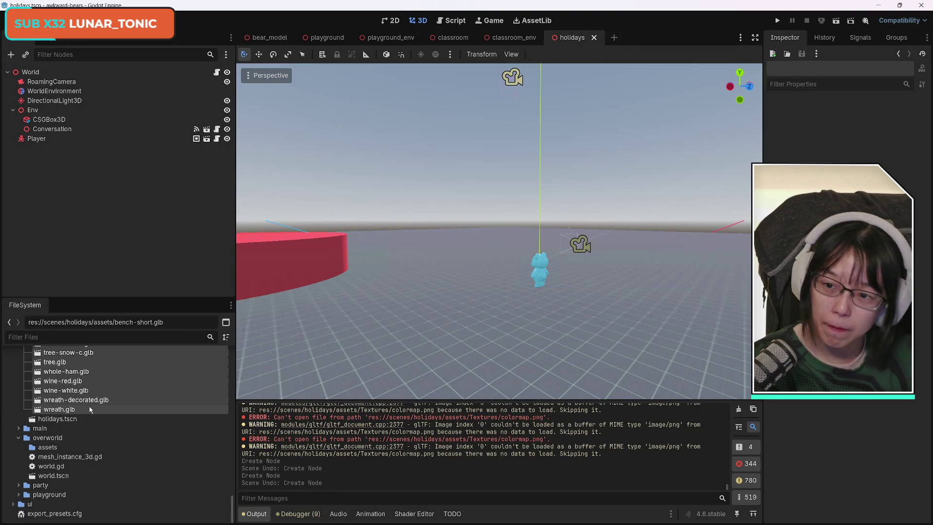
{"action": "left_click", "coordinate": [58, 42]}
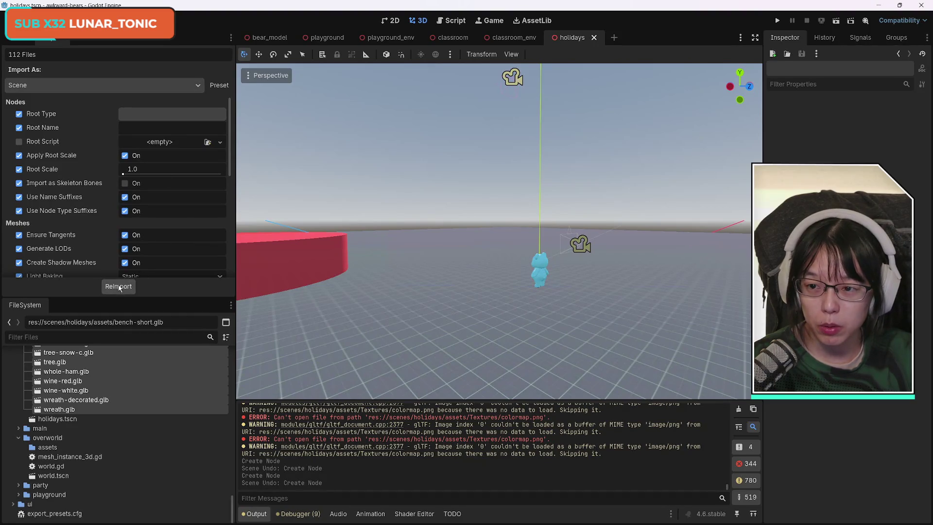
{"action": "left_click", "coordinate": [97, 85]}
{"action": "left_click", "coordinate": [61, 111]}
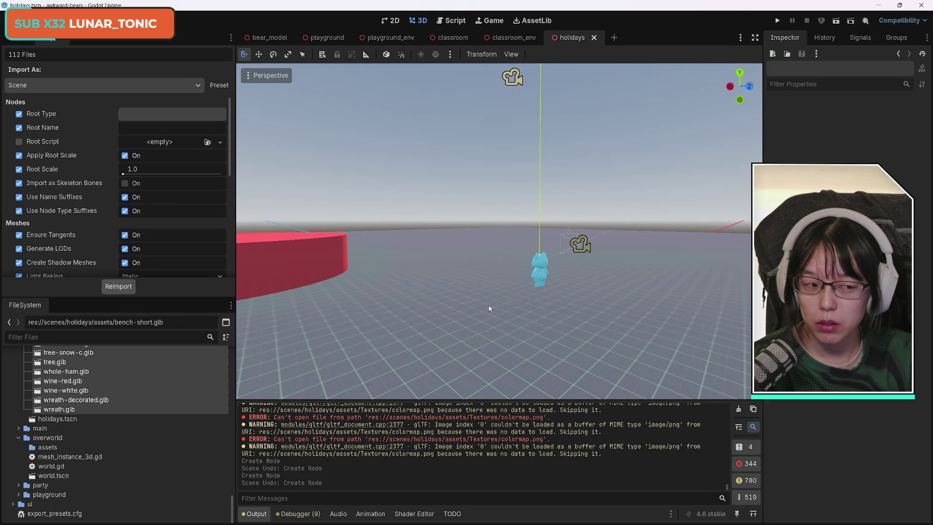
{"action": "left_click", "coordinate": [119, 286]}
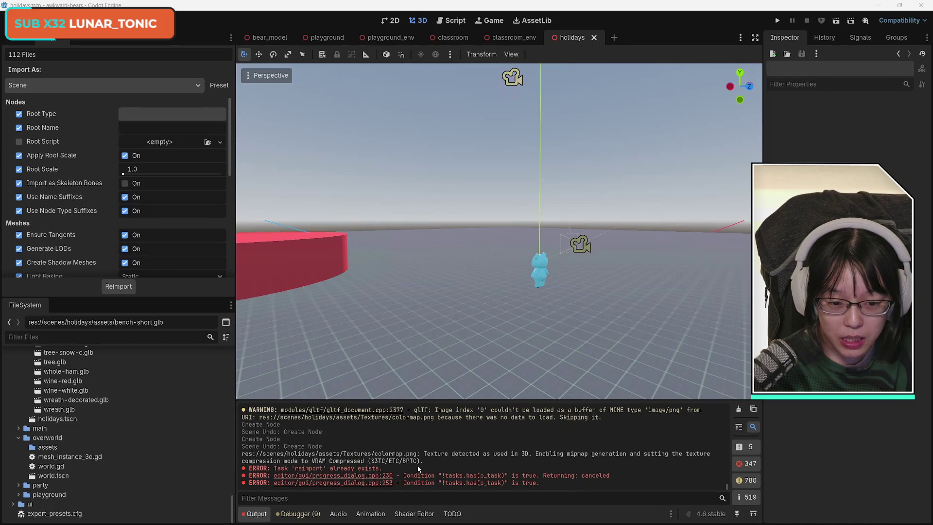
{"action": "scroll", "coordinate": [127, 432], "scroll_direction": "up", "scroll_amount": 10}
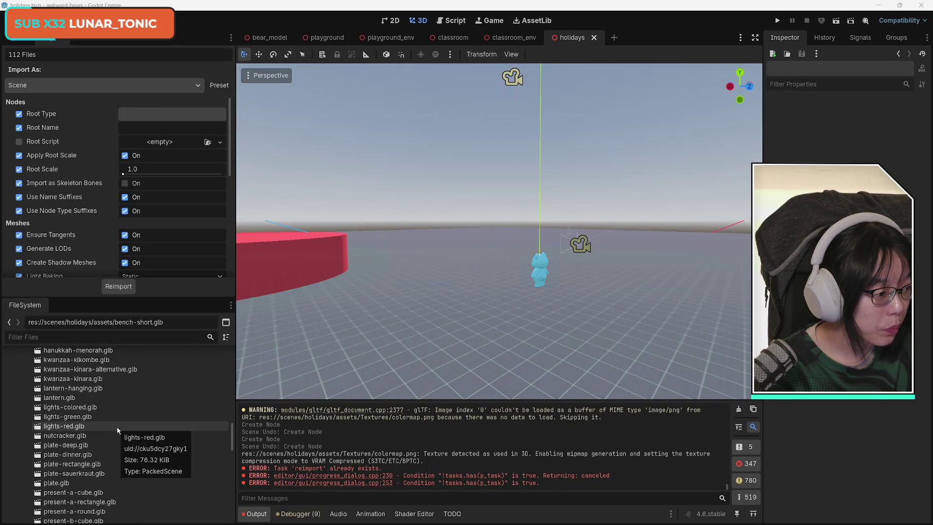
- Place cabin-roof-corner into the scene, then undo it
{"action": "scroll", "coordinate": [117, 430], "scroll_direction": "up", "scroll_amount": 15}
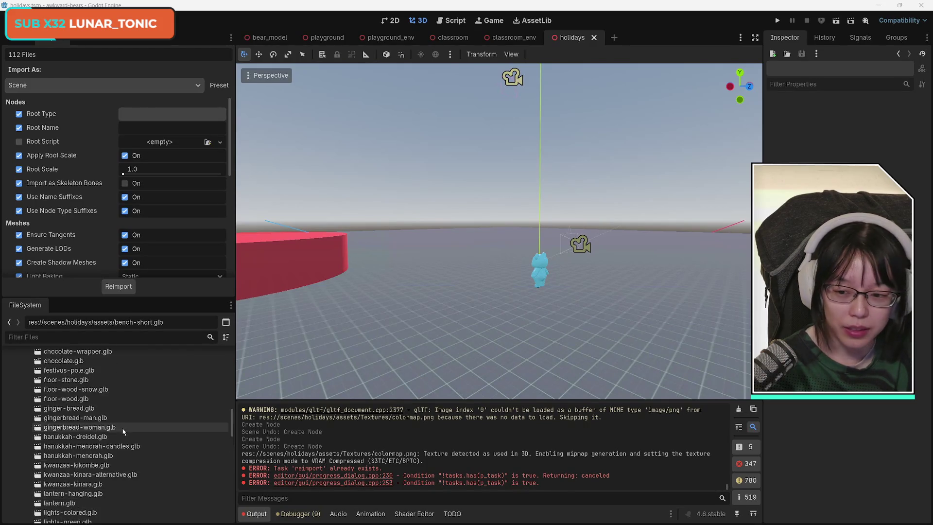
{"action": "left_click_drag", "start_coordinate": [78, 416], "coordinate": [477, 277]}
{"action": "key", "text": "ctrl+z"}
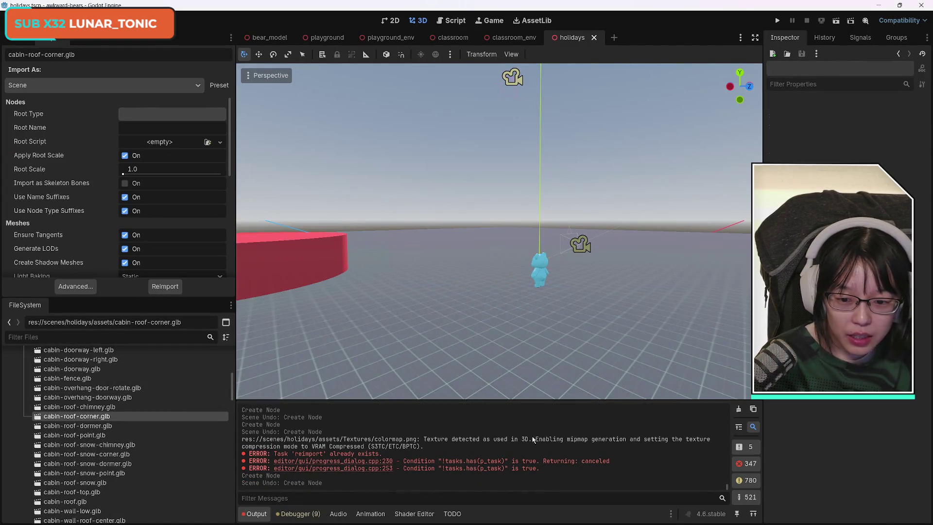
- Delete the Textures folder through wreath.glb from the project, then bring up the Holiday Kit Explorer window
{"action": "scroll", "coordinate": [142, 445], "scroll_direction": "up", "scroll_amount": 10}
{"action": "scroll", "coordinate": [127, 437], "scroll_direction": "down", "scroll_amount": 5}
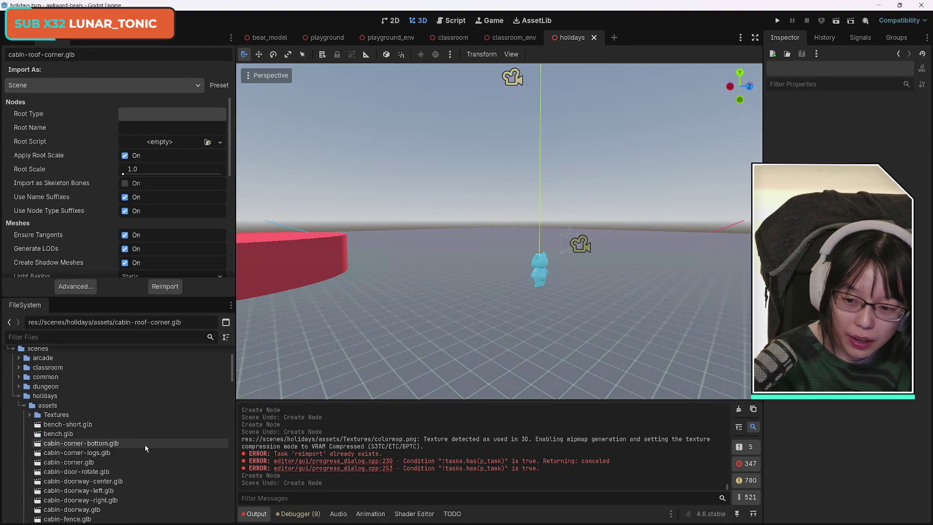
{"action": "left_click", "coordinate": [74, 417]}
{"action": "scroll", "coordinate": [141, 457], "scroll_direction": "down", "scroll_amount": 15}
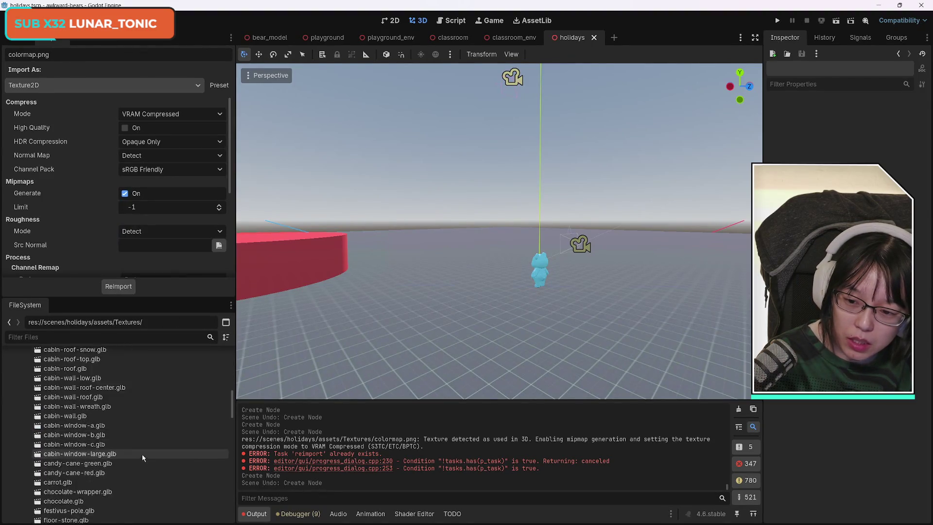
{"action": "scroll", "coordinate": [164, 459], "scroll_direction": "down", "scroll_amount": 10}
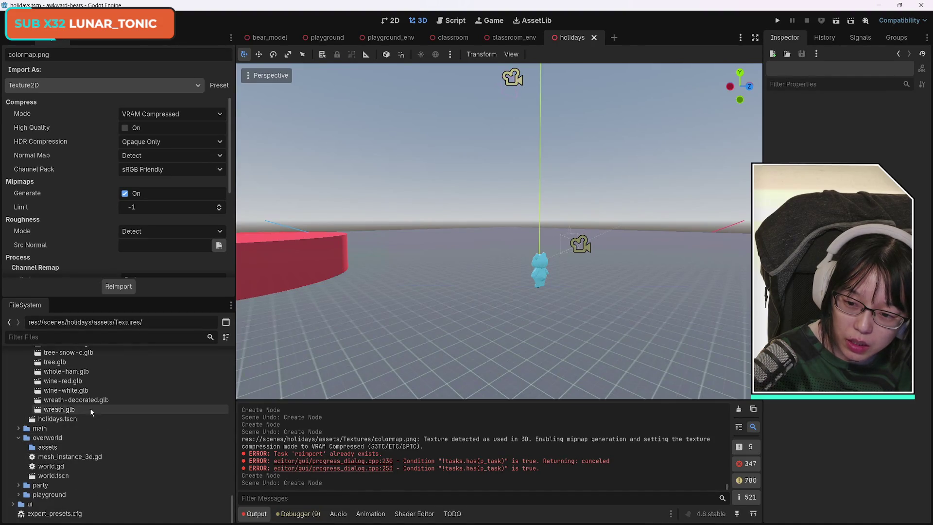
{"action": "left_click", "coordinate": [60, 409], "text": "shift"}
{"action": "key", "text": "Delete"}
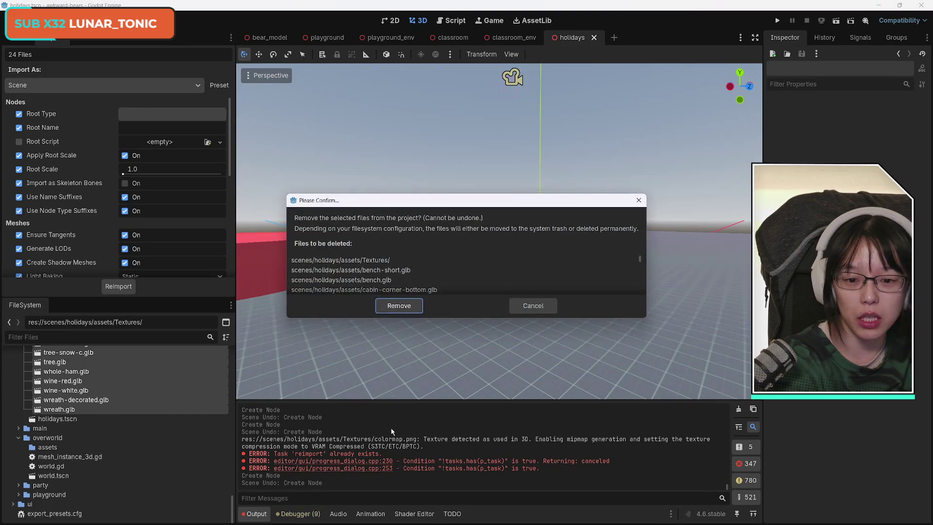
{"action": "key", "text": "Return"}
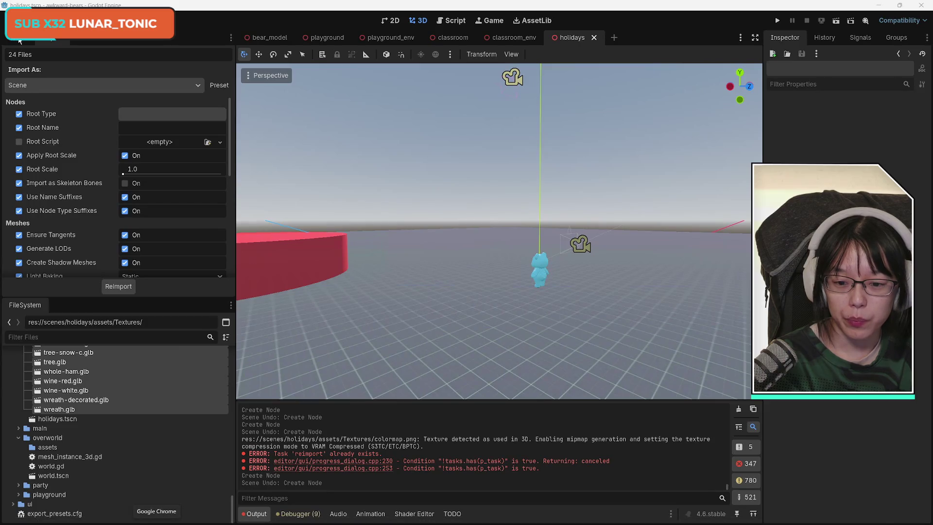
{"action": "mouse_move", "coordinate": [156, 520]}
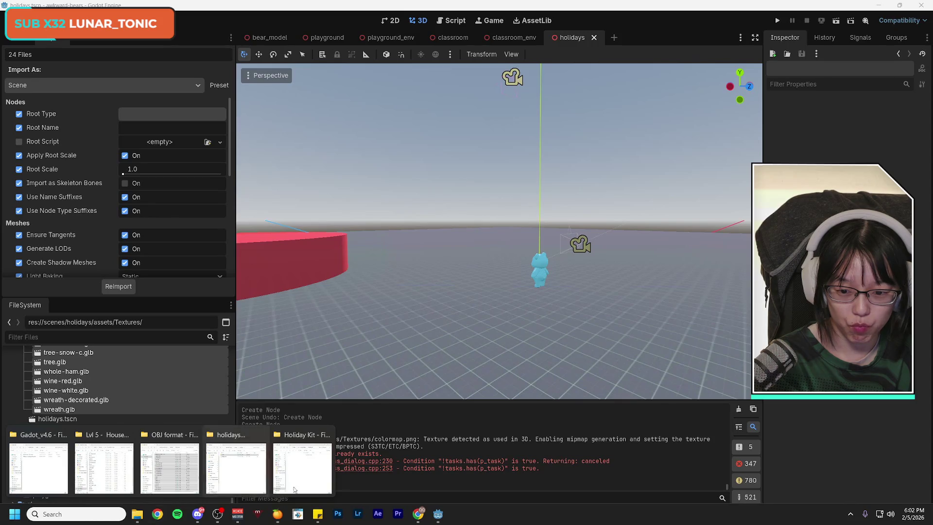
{"action": "left_click", "coordinate": [302, 466]}
- Confirm the Holiday Kit folder is empty and go back up to the Models folder
{"action": "mouse_move", "coordinate": [680, 132]}
{"action": "left_mouse_down"}
{"action": "mouse_move", "coordinate": [692, 73]}
{"action": "mouse_move", "coordinate": [694, 111]}
{"action": "left_mouse_up"}
{"action": "mouse_move", "coordinate": [136, 513]}
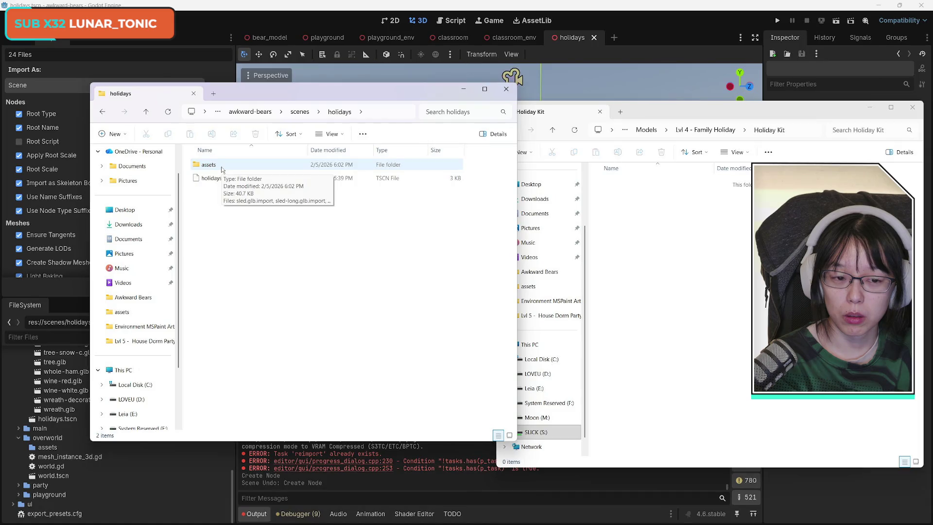
{"action": "left_click", "coordinate": [716, 130]}
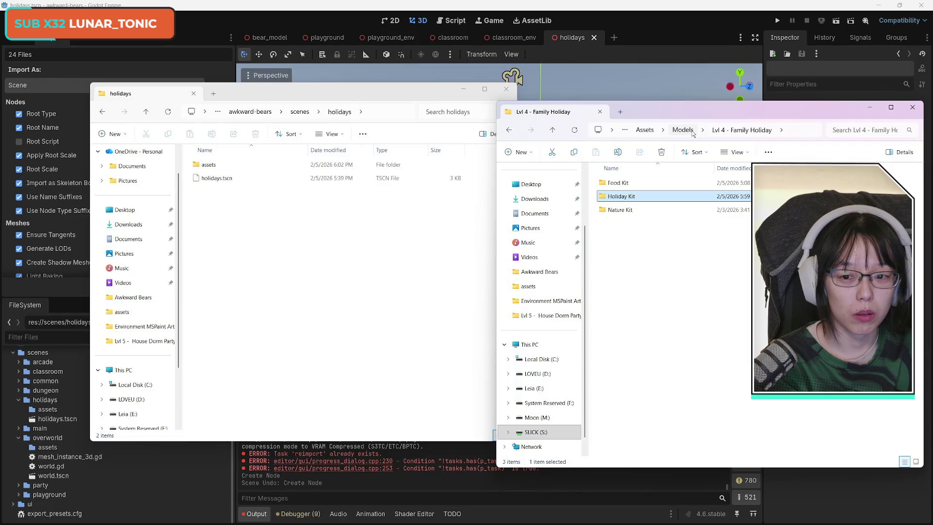
{"action": "double_click", "coordinate": [654, 196]}
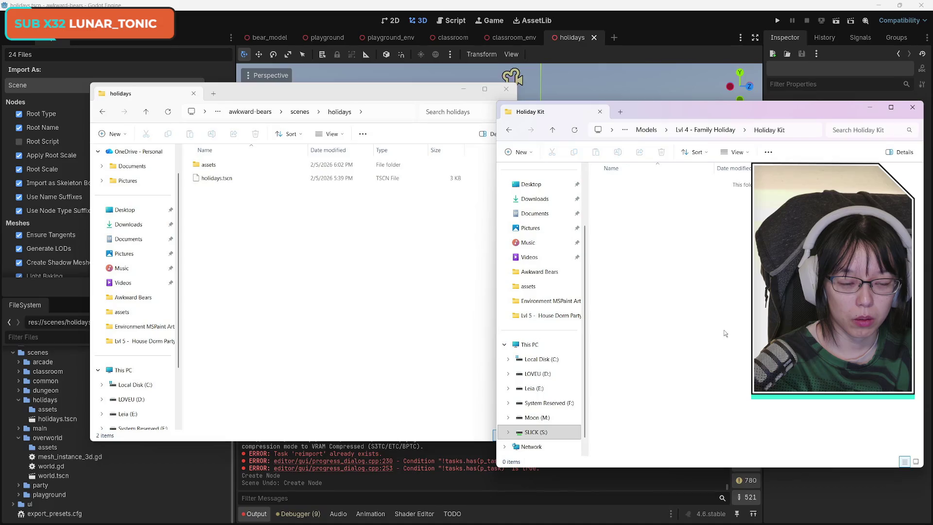
{"action": "left_click", "coordinate": [509, 131]}
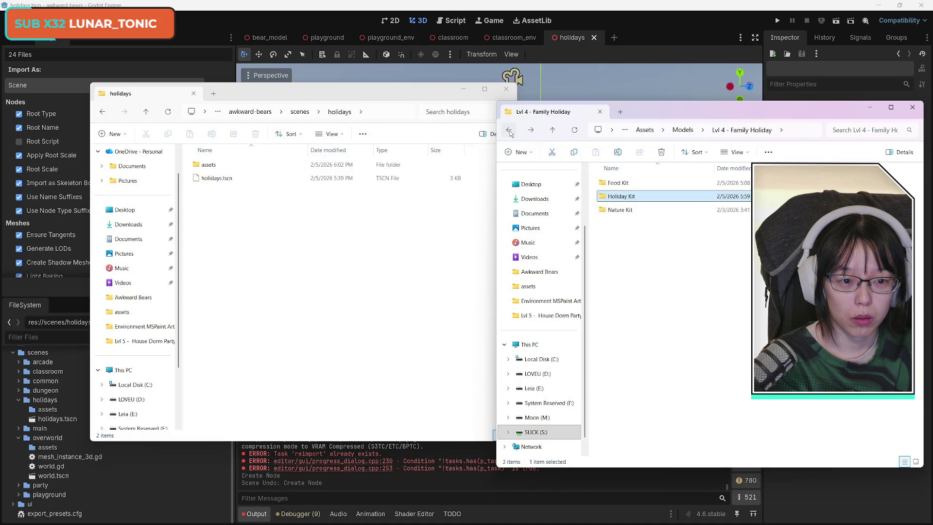
{"action": "key", "text": "Return"}
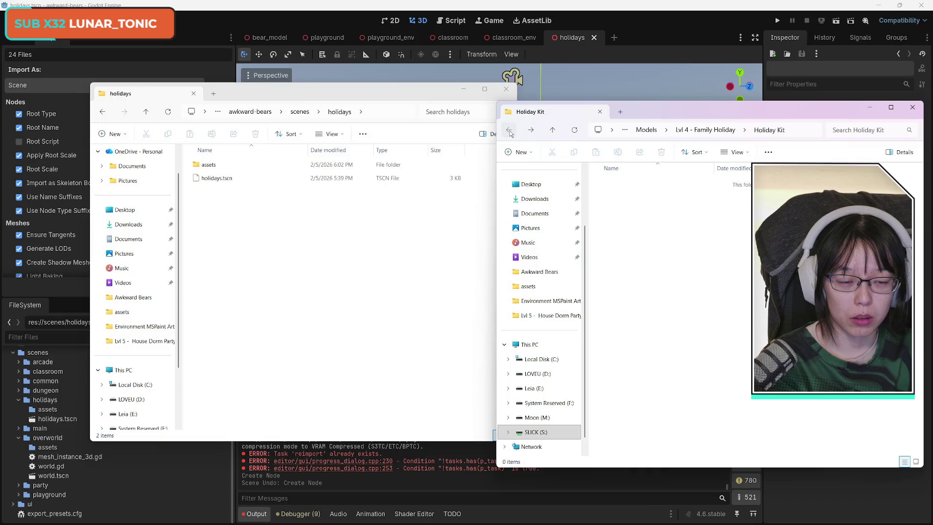
{"action": "left_click", "coordinate": [509, 130]}
{"action": "left_click", "coordinate": [689, 131]}
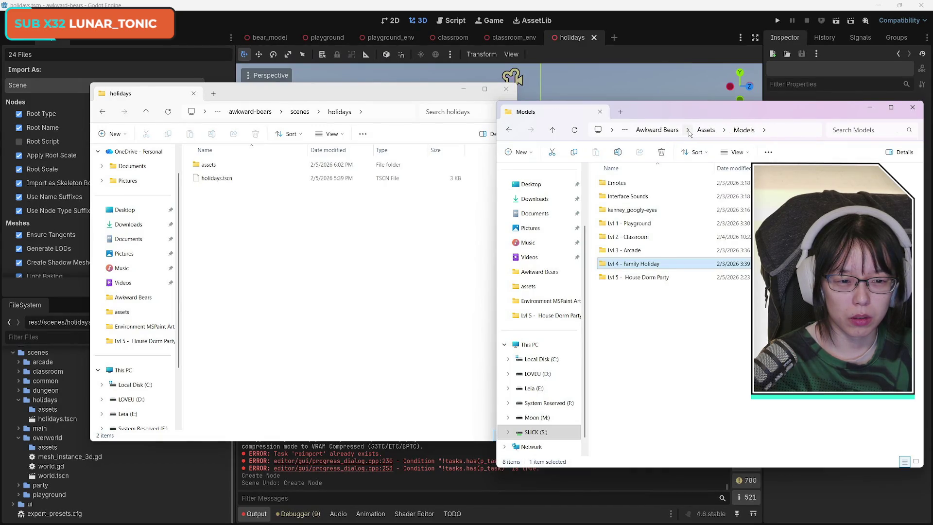
{"action": "left_click", "coordinate": [662, 336]}
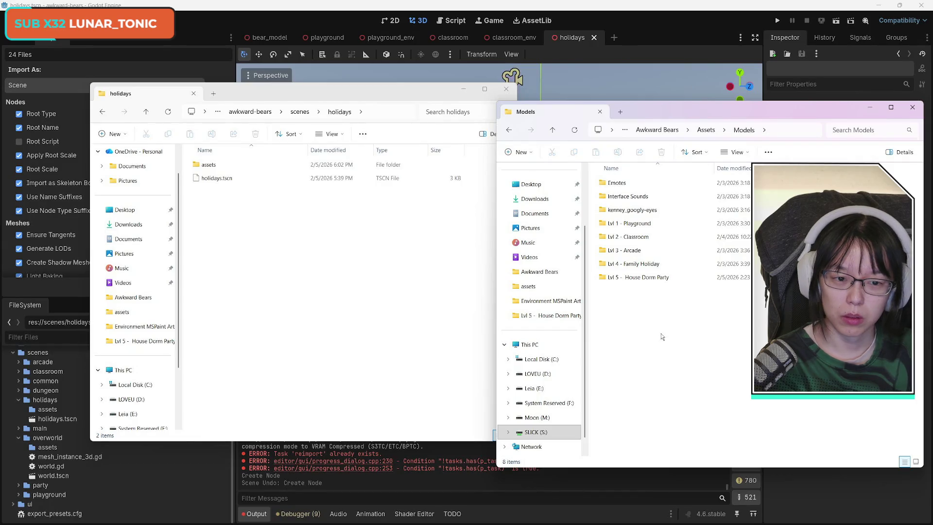
- In a new tab, browse Awkward Bears > Assets > Models > Lvl 4 - Family Holiday > Holiday Kit
{"action": "key", "text": "ctrl+f"}
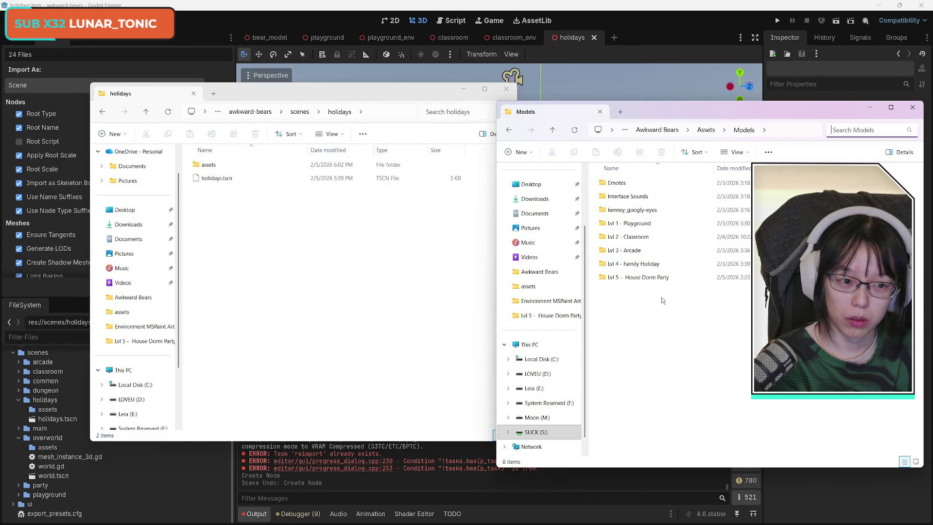
{"action": "left_click", "coordinate": [620, 112]}
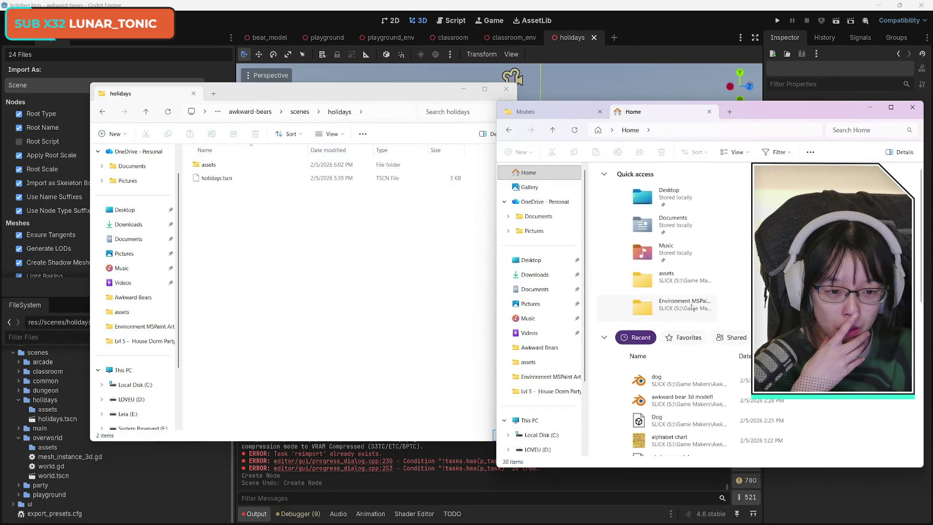
{"action": "left_click", "coordinate": [548, 275]}
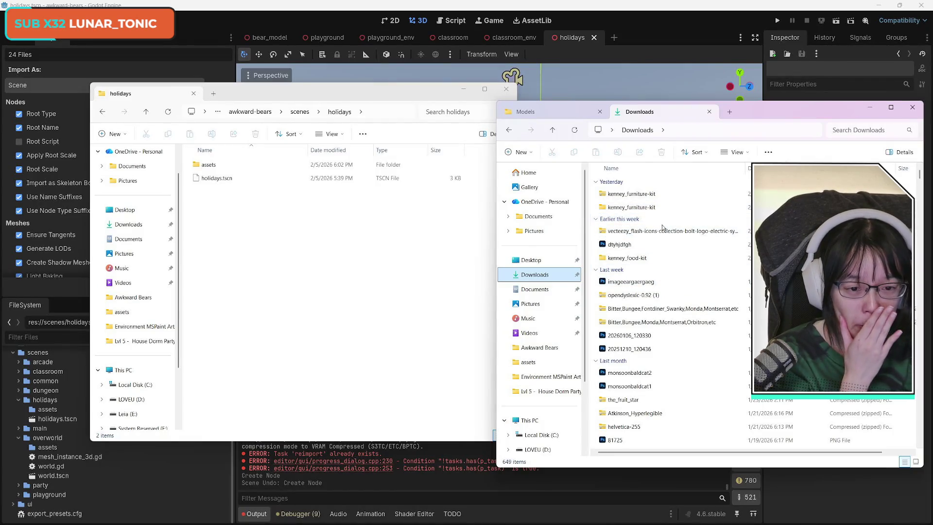
{"action": "left_click", "coordinate": [539, 346]}
{"action": "double_click", "coordinate": [640, 183]}
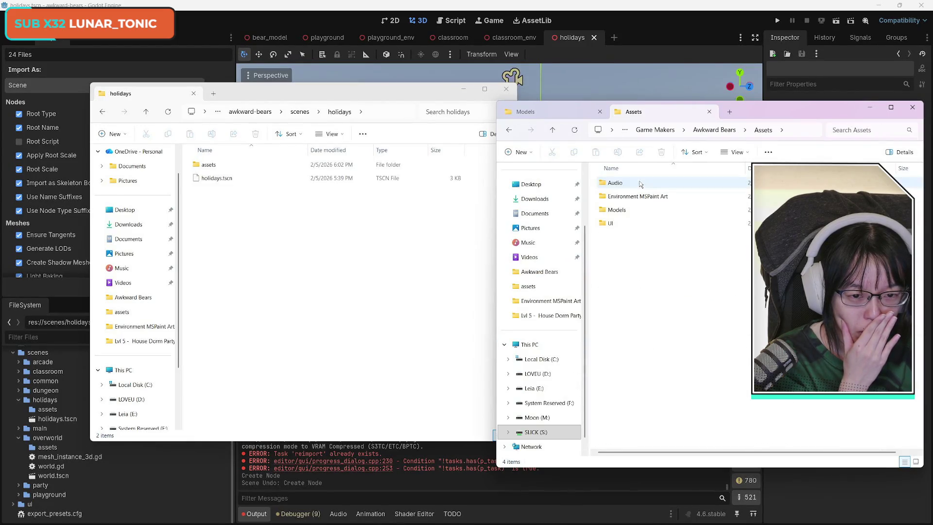
{"action": "double_click", "coordinate": [632, 210]}
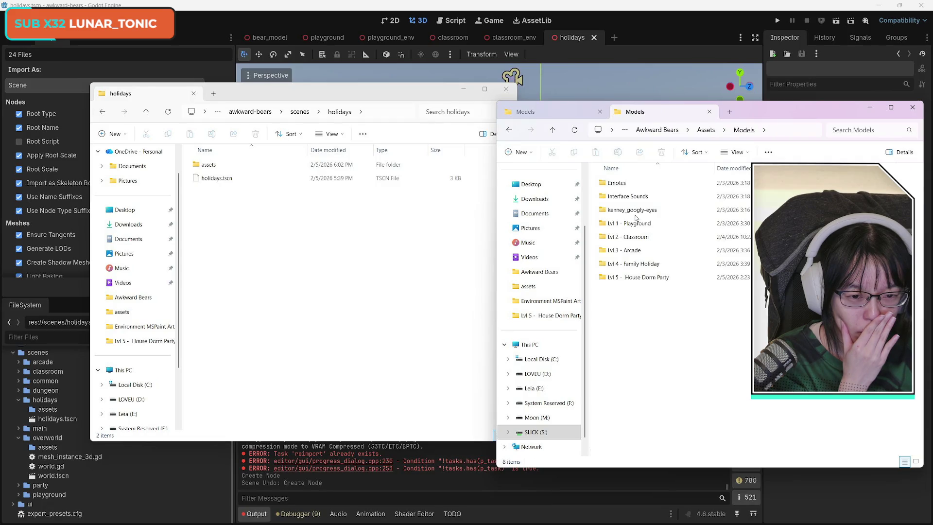
{"action": "double_click", "coordinate": [641, 264]}
{"action": "double_click", "coordinate": [637, 196]}
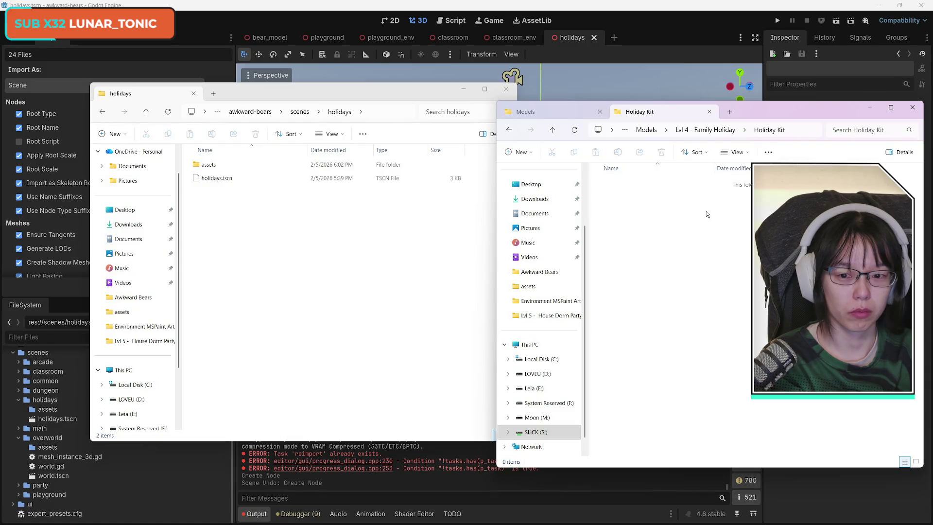
- Open the project's holidays assets folder alongside Holiday Kit, then launch Chrome
{"action": "left_click", "coordinate": [224, 167]}
{"action": "double_click", "coordinate": [225, 168]}
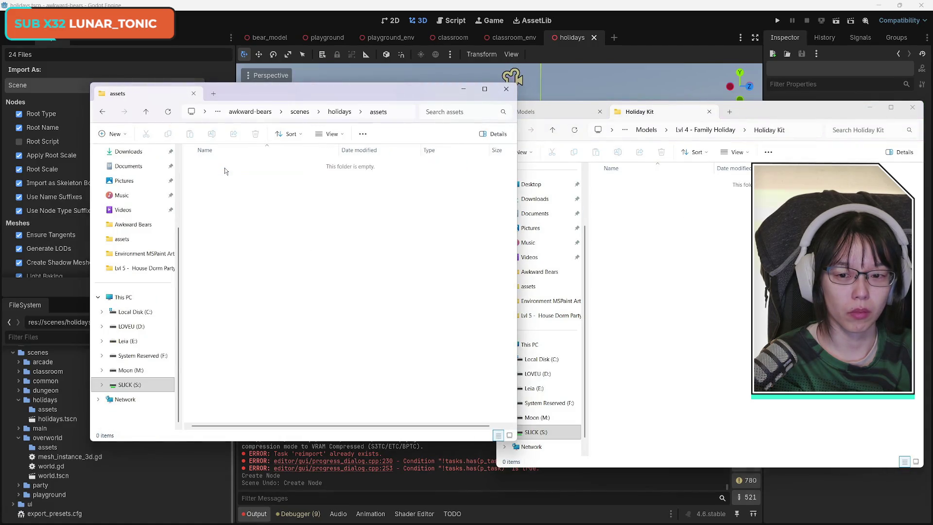
{"action": "left_click", "coordinate": [721, 284]}
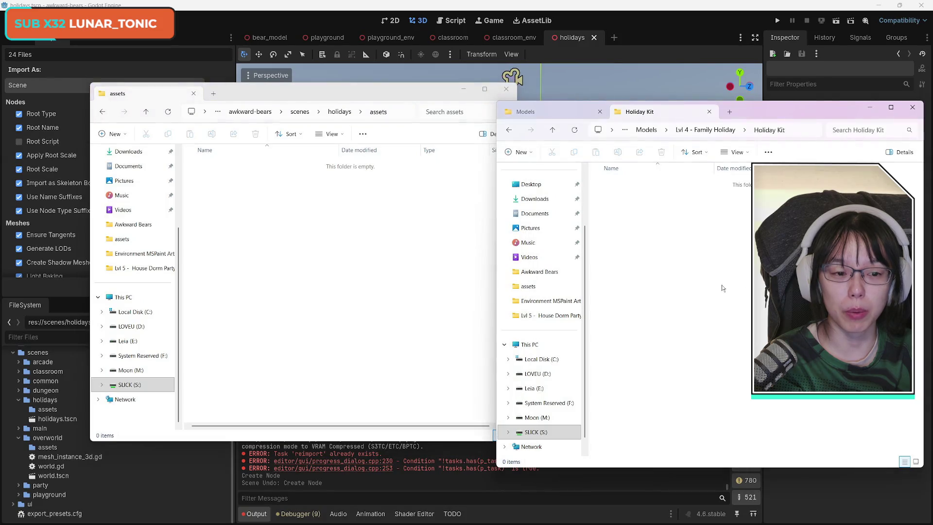
{"action": "left_click", "coordinate": [157, 516]}
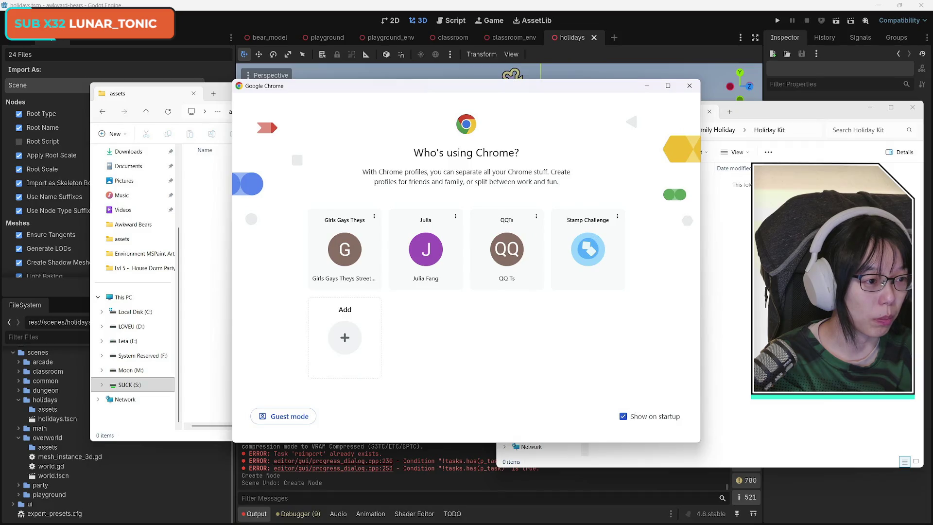
- Download the Holiday Kit from kenney.nl without donating, then minimise Chrome
{"action": "key", "text": "alt+F4"}
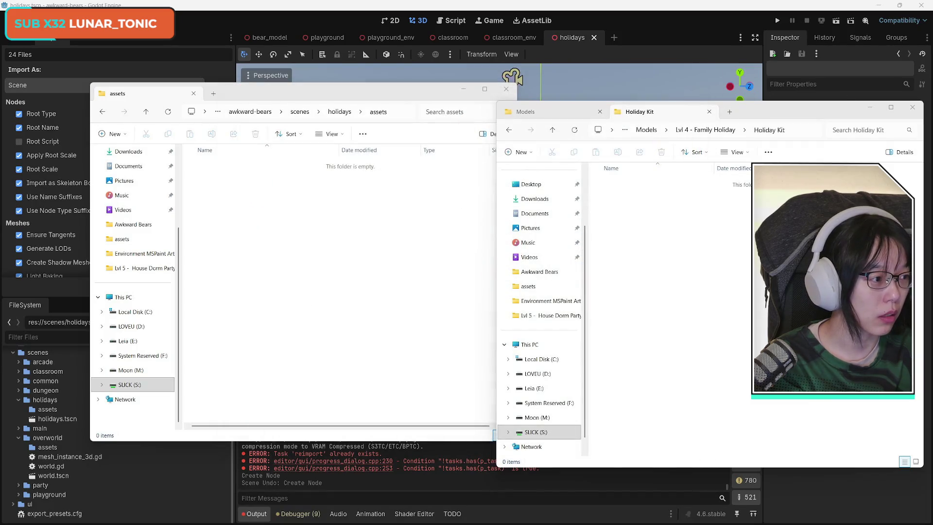
{"action": "scroll", "coordinate": [298, 329], "scroll_direction": "down", "scroll_amount": 1}
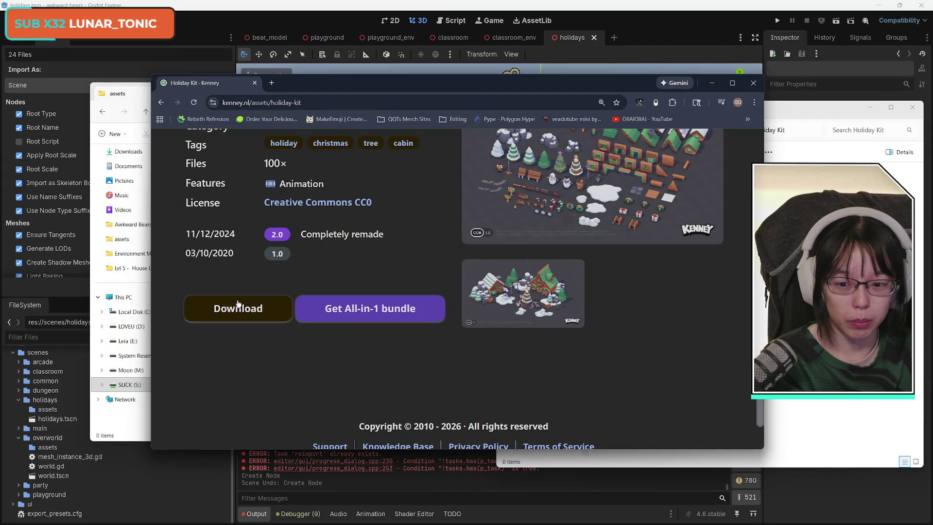
{"action": "left_click", "coordinate": [252, 313]}
{"action": "left_click", "coordinate": [449, 371]}
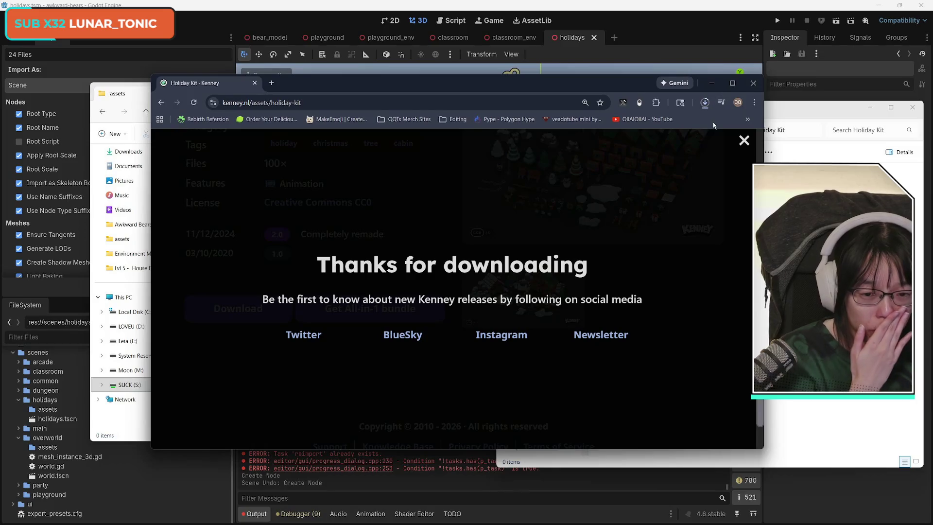
{"action": "left_click", "coordinate": [744, 141]}
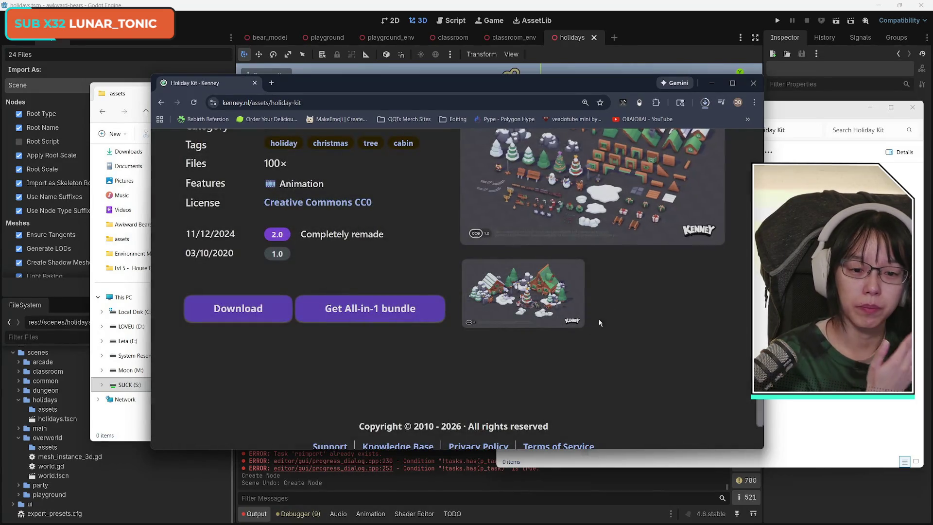
{"action": "scroll", "coordinate": [500, 400], "scroll_direction": "up", "scroll_amount": 3}
{"action": "left_click", "coordinate": [712, 83]}
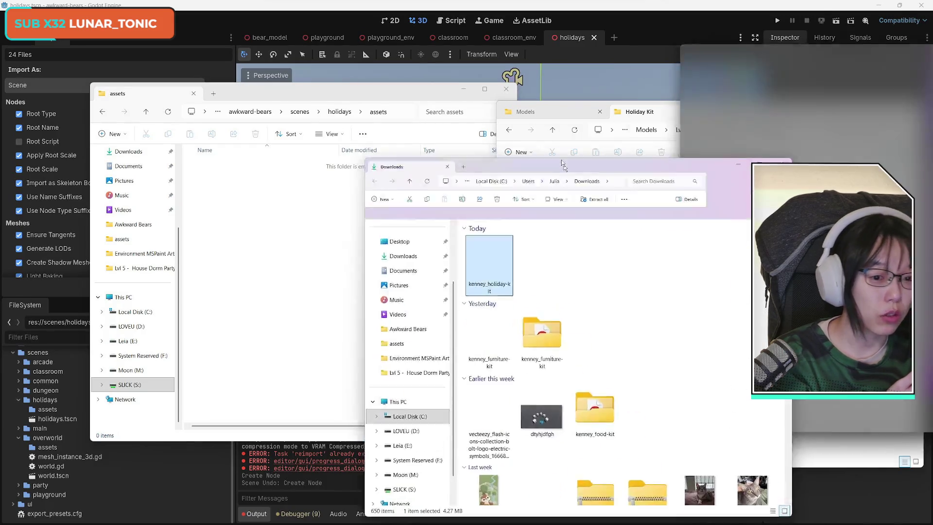
- Extract the downloaded kenney_holiday-kit zip in the Downloads folder
{"action": "left_click", "coordinate": [518, 183]}
{"action": "right_click", "coordinate": [518, 194]}
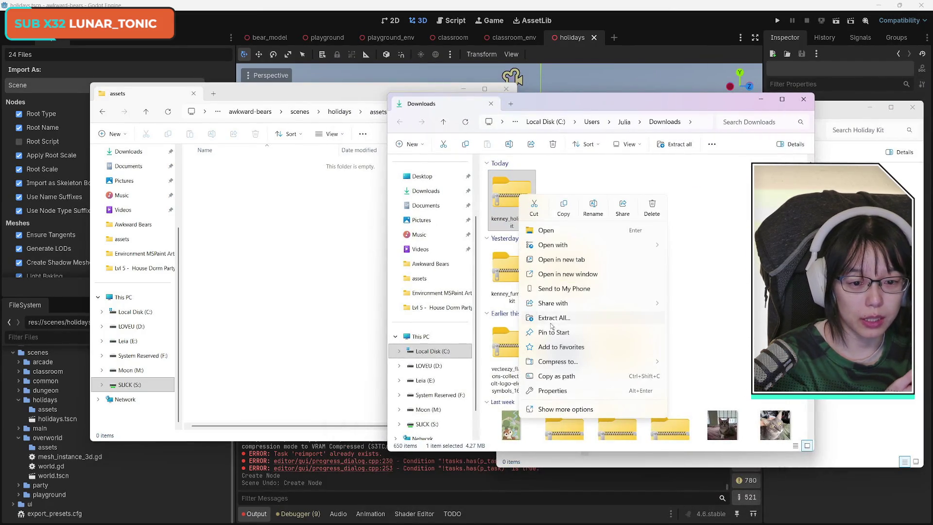
{"action": "left_click", "coordinate": [559, 315]}
{"action": "left_click", "coordinate": [534, 354]}
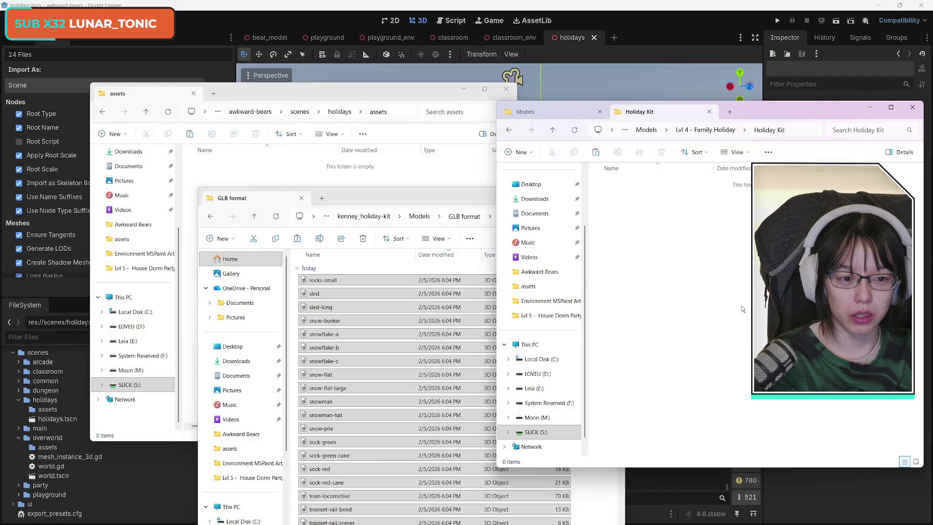
- Copy all Holiday Kit models and the Textures folder into the project's holidays assets folder
{"action": "key", "text": "ctrl+v"}
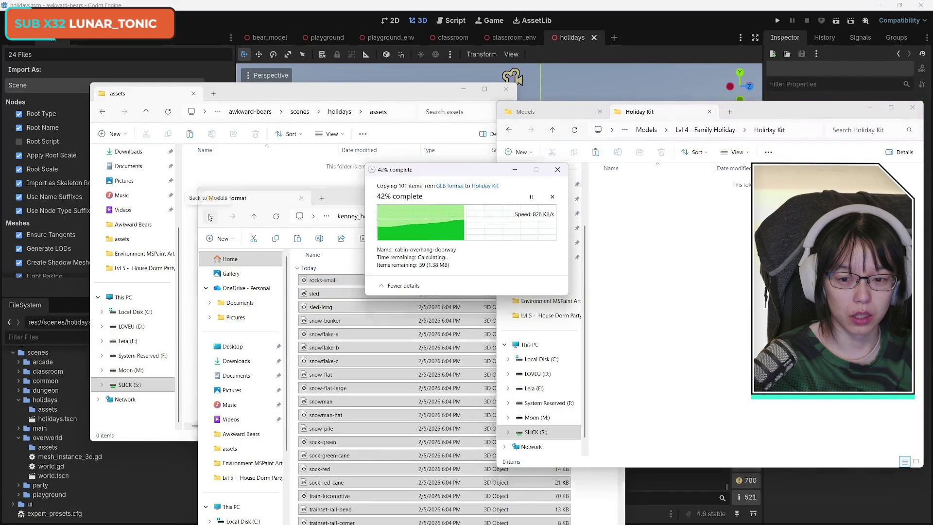
{"action": "left_click", "coordinate": [210, 218]}
{"action": "left_click", "coordinate": [322, 331]}
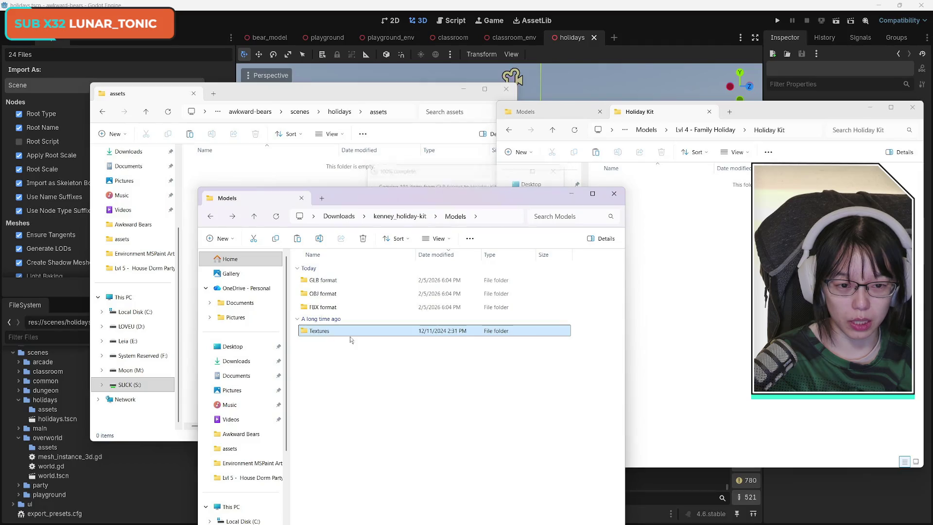
{"action": "left_click", "coordinate": [711, 381]}
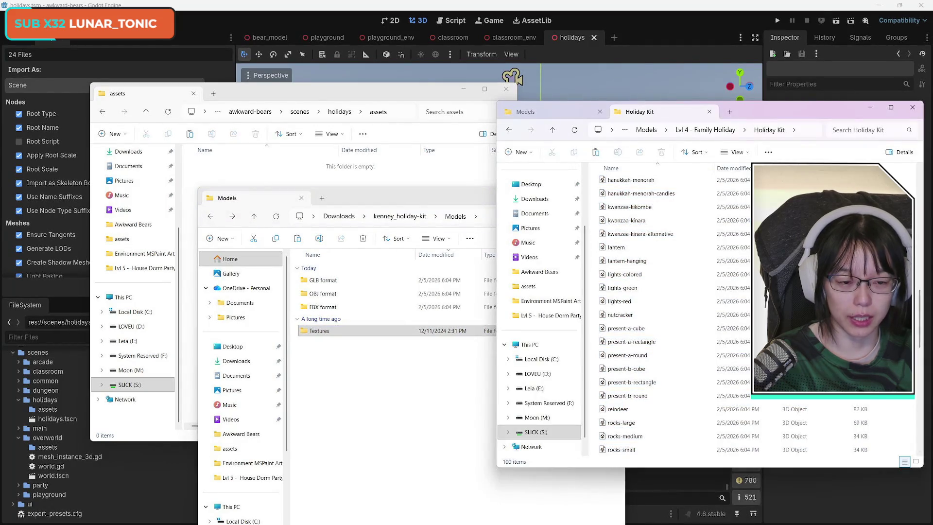
{"action": "key", "text": "Home"}
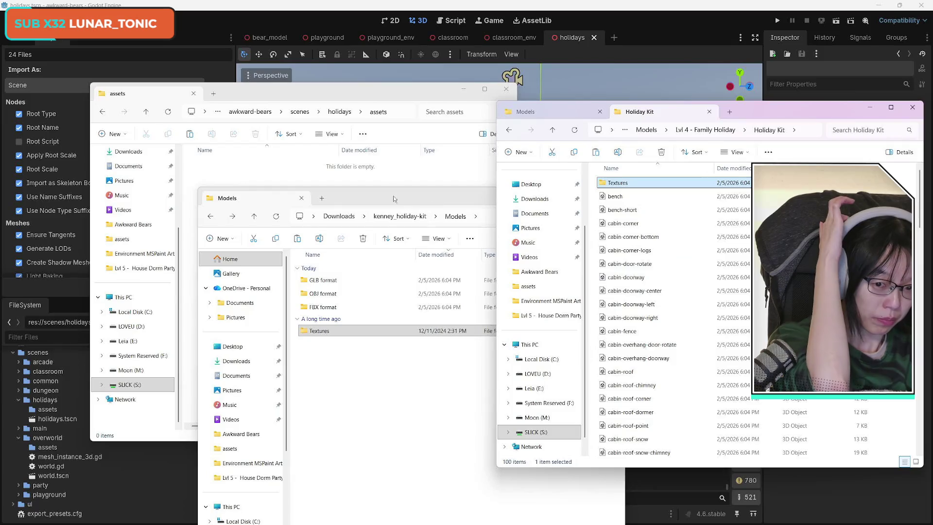
{"action": "left_click", "coordinate": [381, 195]}
{"action": "key", "text": "ctrl+w"}
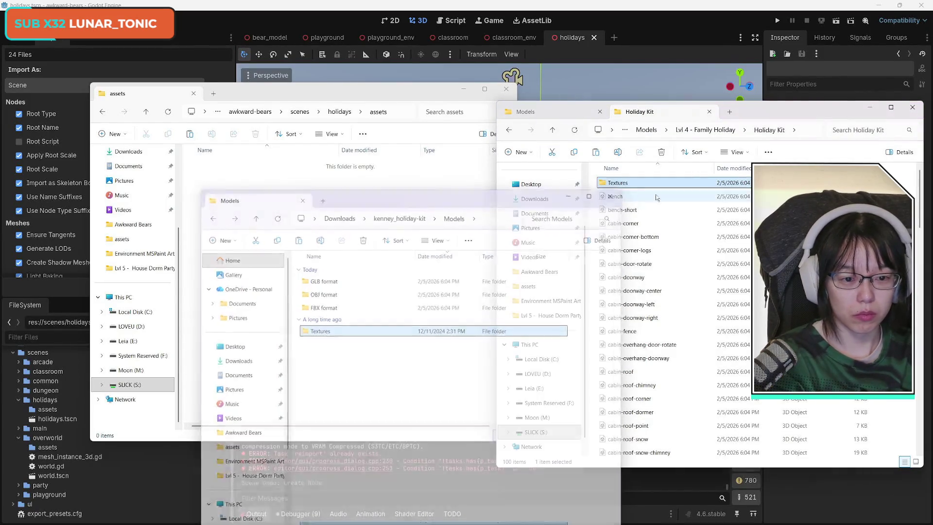
{"action": "key", "text": "ctrl+a"}
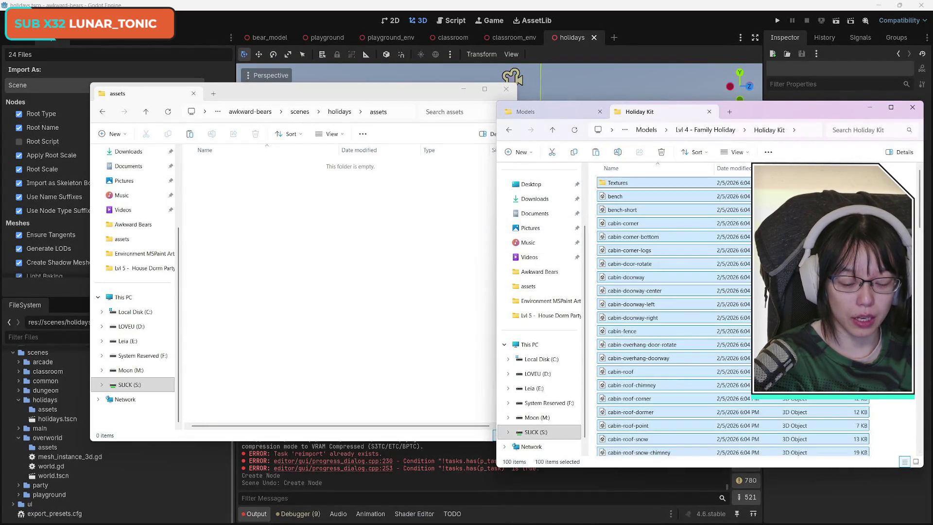
{"action": "left_click", "coordinate": [375, 294]}
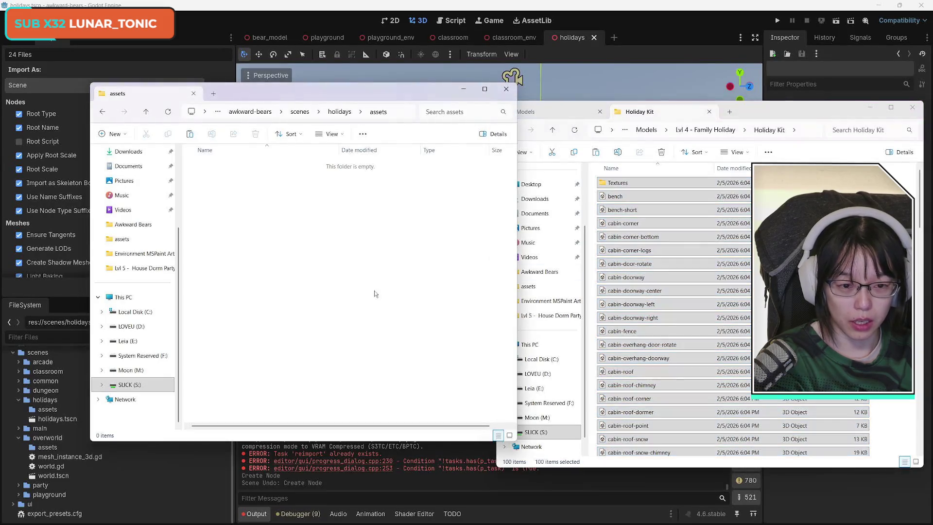
{"action": "key", "text": "ctrl+v"}
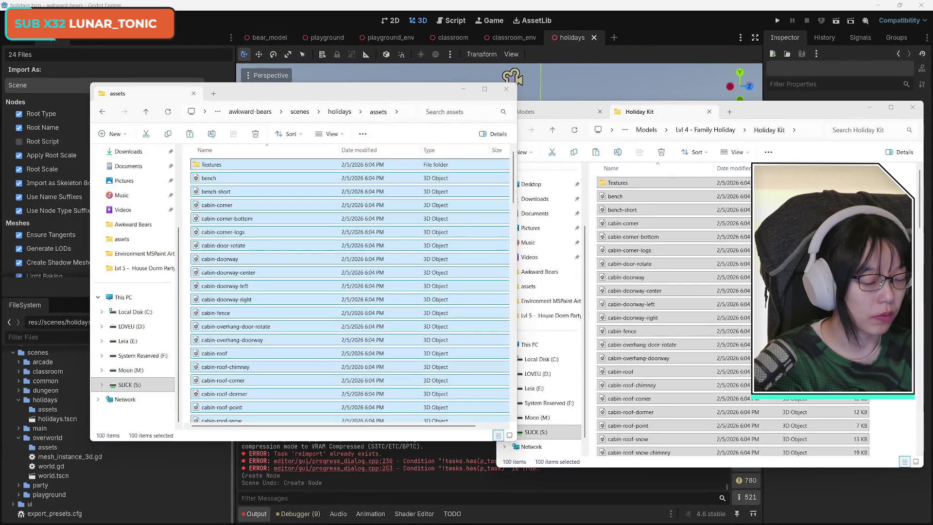
- Close the Holiday Kit folder, move and minimise the Explorer windows, and return to Godot
{"action": "left_click", "coordinate": [675, 115]}
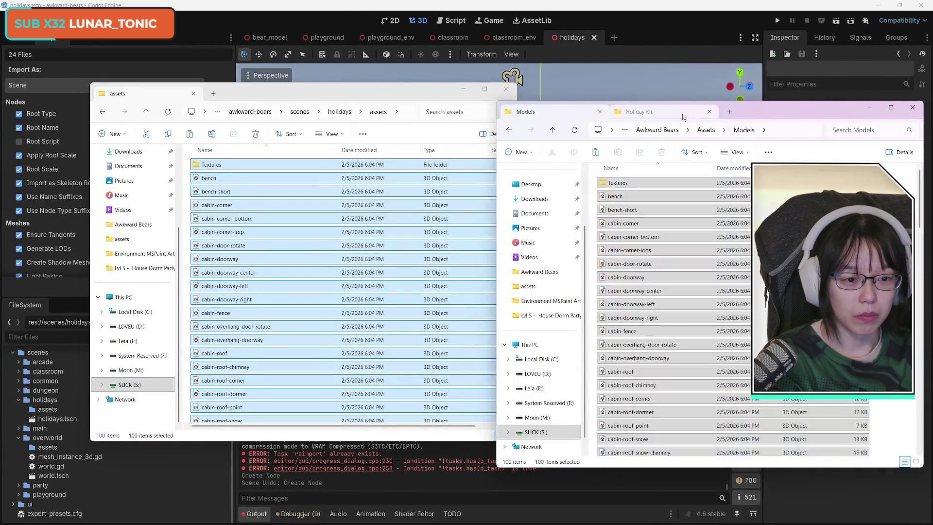
{"action": "left_click", "coordinate": [710, 112]}
{"action": "mouse_move", "coordinate": [386, 89]}
{"action": "left_mouse_down"}
{"action": "mouse_move", "coordinate": [390, 103]}
{"action": "mouse_move", "coordinate": [357, 117]}
{"action": "mouse_move", "coordinate": [582, 151]}
{"action": "left_mouse_up"}
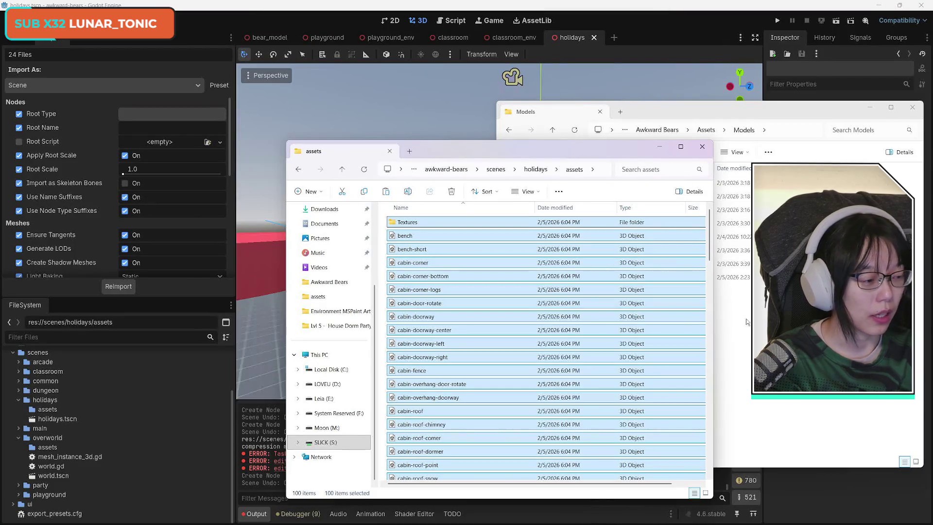
{"action": "left_click_drag", "start_coordinate": [715, 112], "coordinate": [714, 62]}
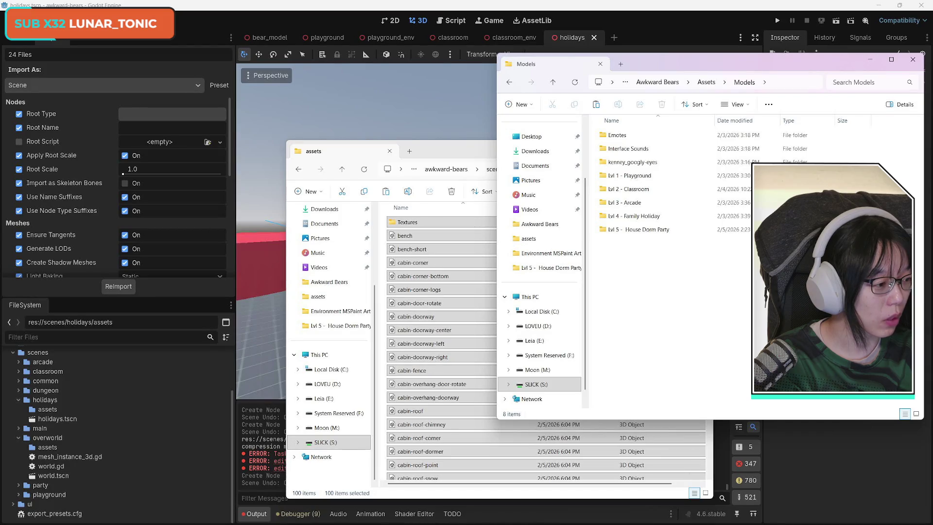
{"action": "left_click", "coordinate": [870, 60]}
{"action": "left_click", "coordinate": [467, 136]}
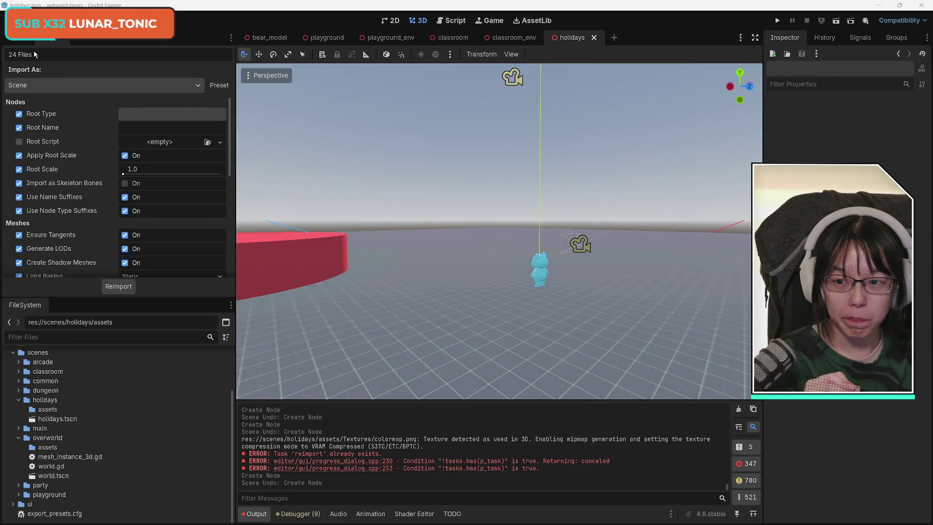
- Show the holidays scene tree and reimport the holidays/assets folder from FileSystem
{"action": "left_click", "coordinate": [19, 42]}
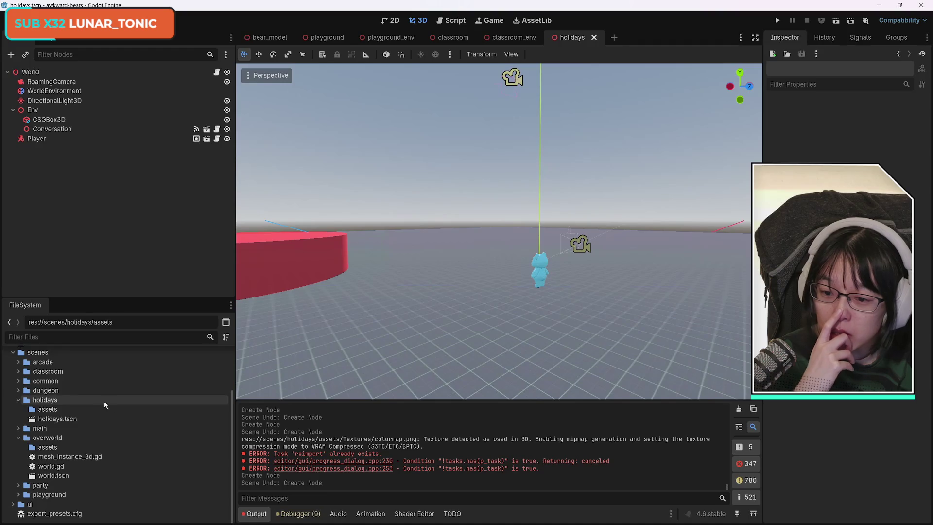
{"action": "right_click", "coordinate": [51, 411]}
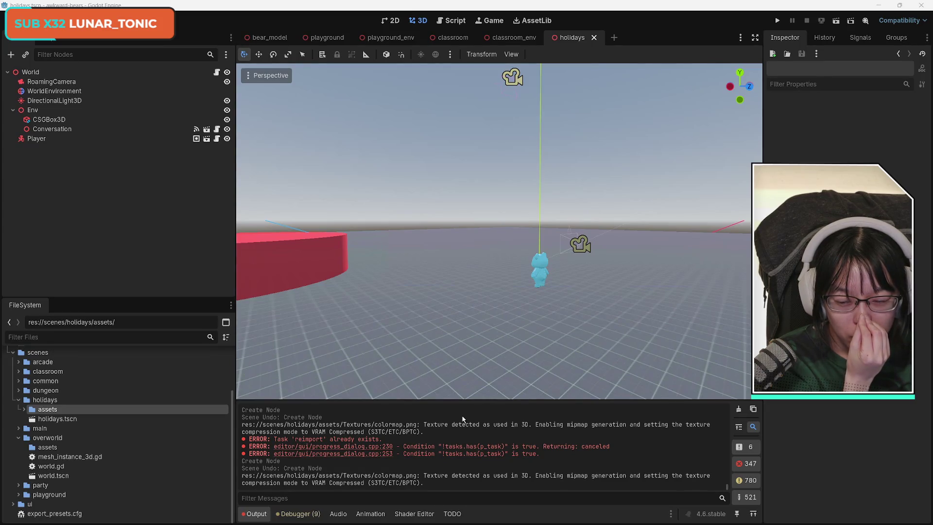
- Expand holidays/assets and try placing cabin-corner-bottom.glb in the scene, then undo it
{"action": "left_click", "coordinate": [25, 409]}
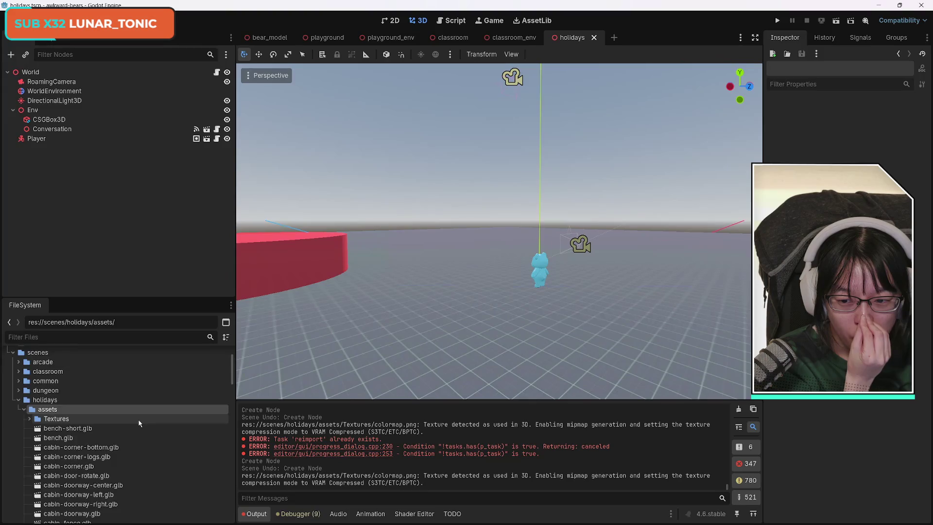
{"action": "scroll", "coordinate": [136, 418], "scroll_direction": "down", "scroll_amount": 2}
{"action": "left_click", "coordinate": [97, 405]}
{"action": "scroll", "coordinate": [145, 423], "scroll_direction": "down", "scroll_amount": 6}
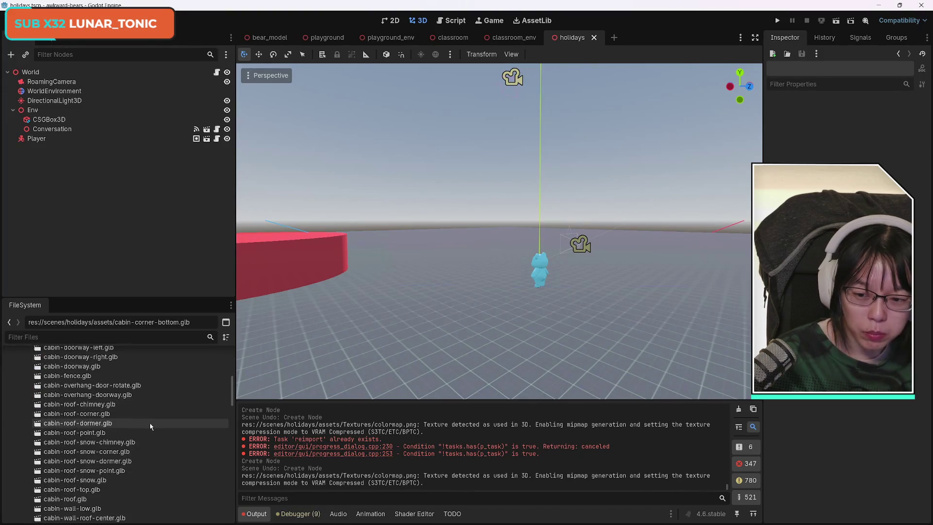
{"action": "scroll", "coordinate": [151, 423], "scroll_direction": "up", "scroll_amount": 8}
{"action": "left_click_drag", "start_coordinate": [94, 426], "coordinate": [451, 297]}
{"action": "key", "text": "ctrl+z"}
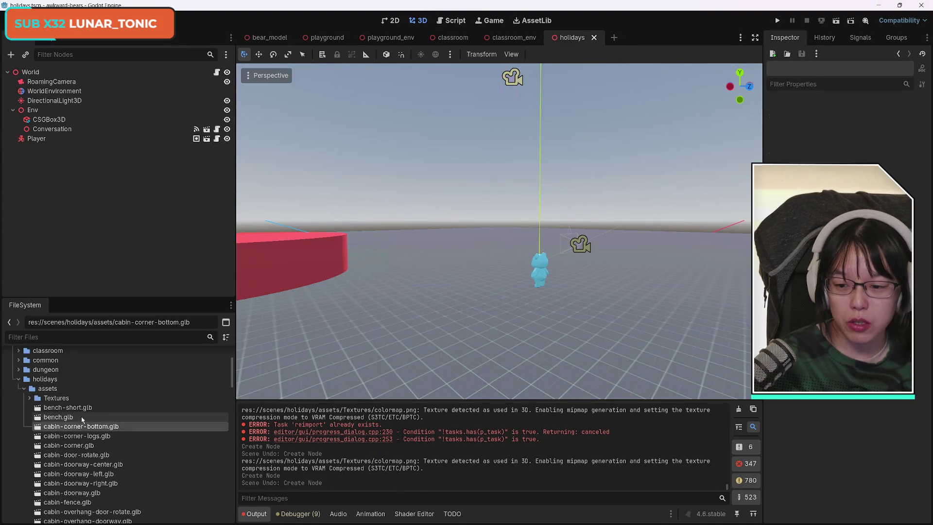
- Select cabin-corner-bottom through cabin-window-large and drag them all into the 3D viewport
{"action": "scroll", "coordinate": [126, 435], "scroll_direction": "down", "scroll_amount": 4}
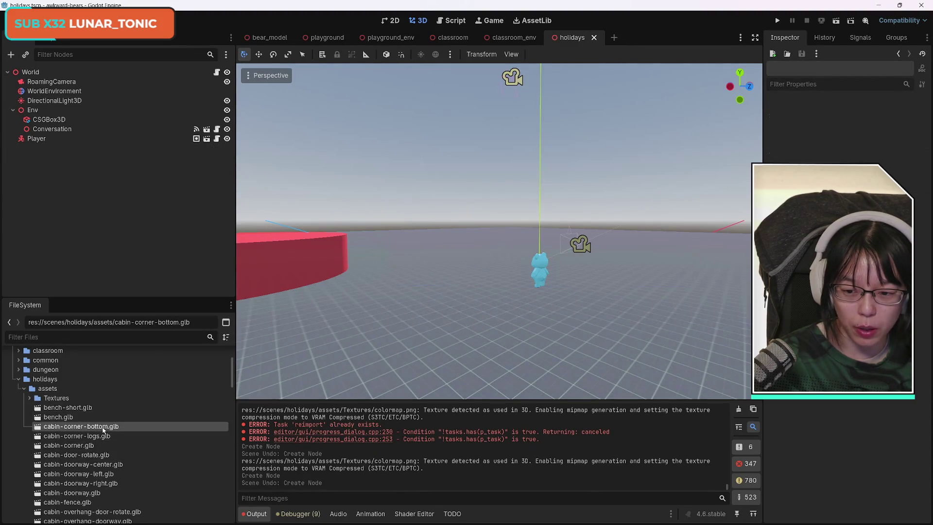
{"action": "scroll", "coordinate": [155, 439], "scroll_direction": "down", "scroll_amount": 3}
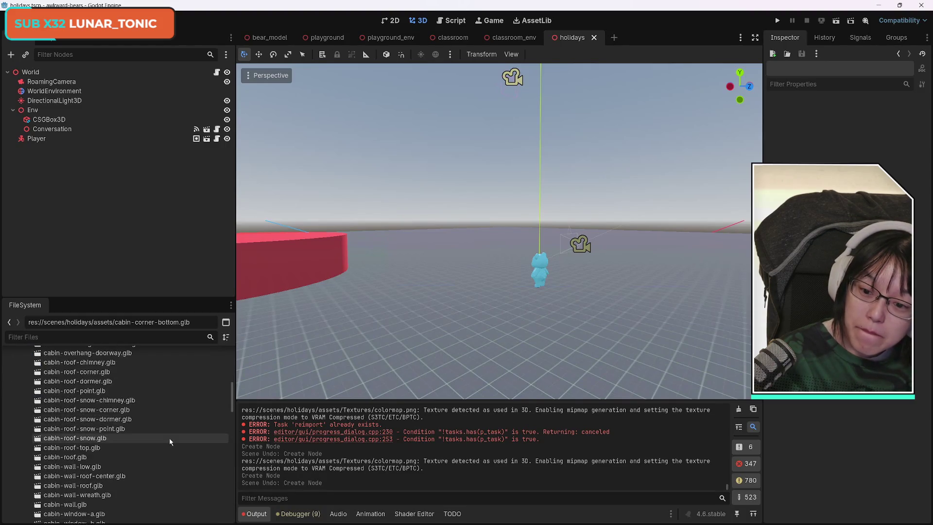
{"action": "scroll", "coordinate": [169, 442], "scroll_direction": "down", "scroll_amount": 2}
{"action": "scroll", "coordinate": [166, 440], "scroll_direction": "down", "scroll_amount": 2}
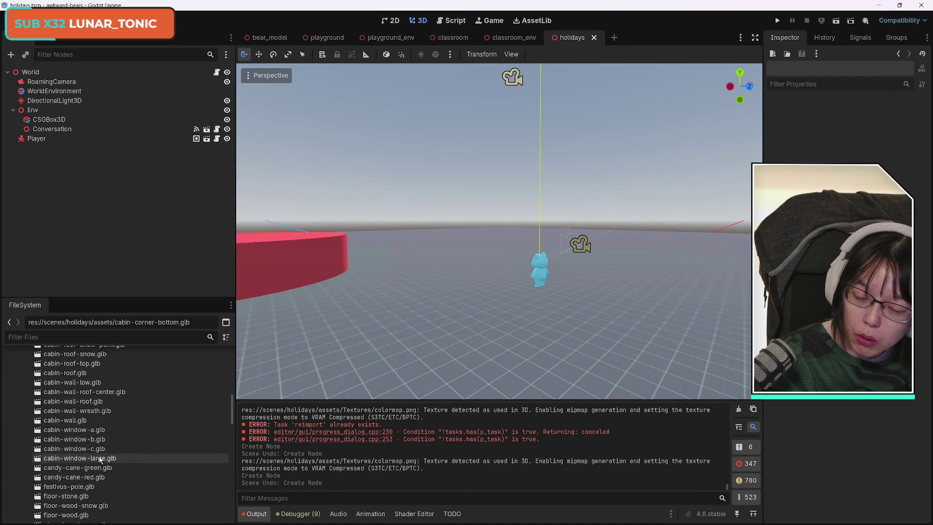
{"action": "left_click", "coordinate": [131, 457], "text": "shift"}
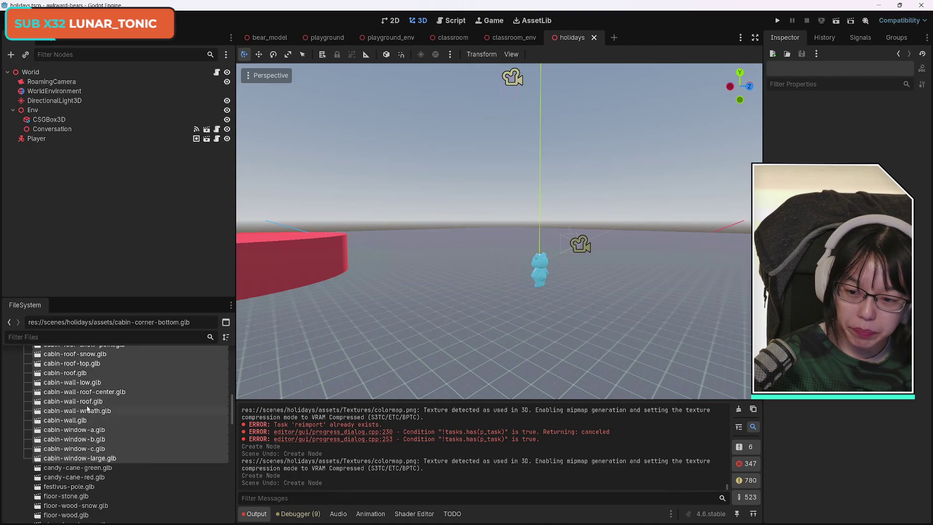
{"action": "left_click_drag", "start_coordinate": [73, 395], "coordinate": [423, 293]}
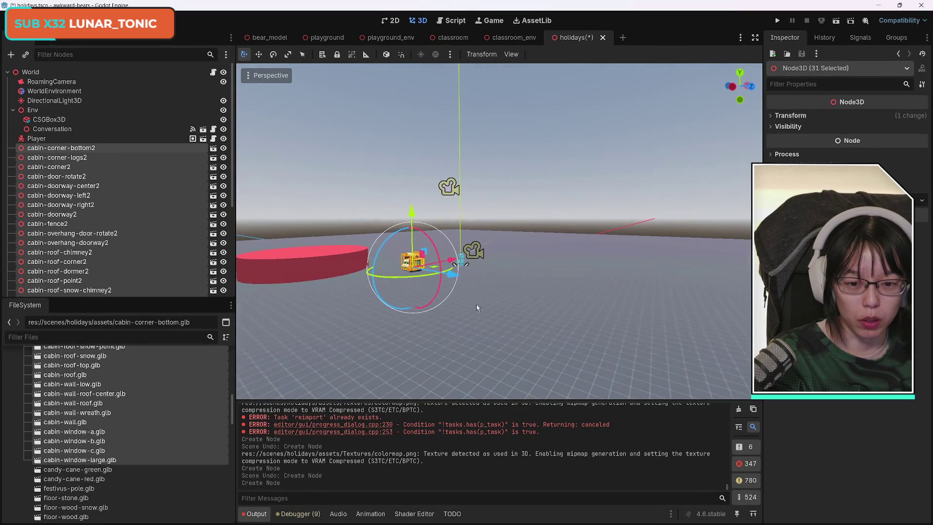
- Move the 31 cabin pieces, rotate them about -172° around Y, and frame them
{"action": "mouse_move", "coordinate": [454, 276]}
{"action": "left_mouse_down"}
{"action": "mouse_move", "coordinate": [690, 263]}
{"action": "mouse_move", "coordinate": [700, 311]}
{"action": "mouse_move", "coordinate": [311, 291]}
{"action": "mouse_move", "coordinate": [346, 279]}
{"action": "mouse_move", "coordinate": [567, 281]}
{"action": "mouse_move", "coordinate": [539, 279]}
{"action": "left_mouse_up"}
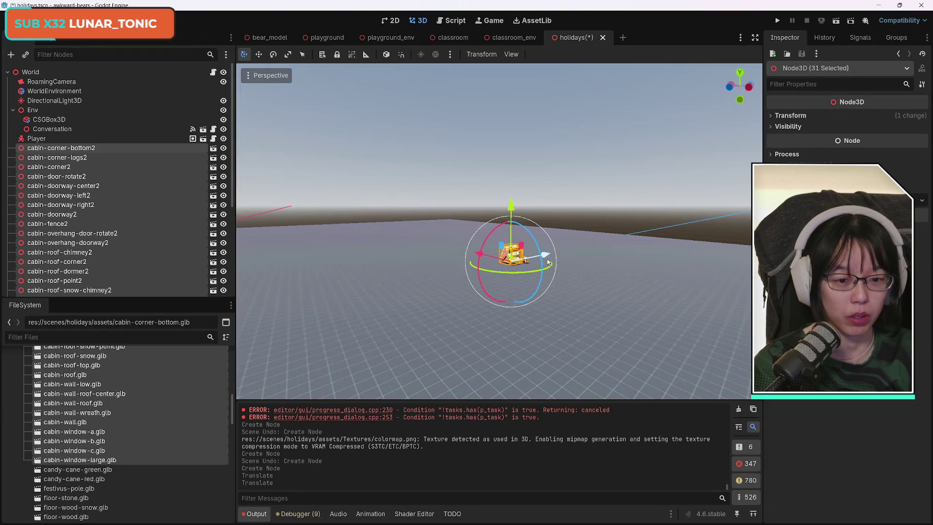
{"action": "mouse_move", "coordinate": [537, 274]}
{"action": "left_mouse_down"}
{"action": "mouse_move", "coordinate": [486, 268]}
{"action": "mouse_move", "coordinate": [505, 258]}
{"action": "mouse_move", "coordinate": [475, 256]}
{"action": "mouse_move", "coordinate": [461, 292]}
{"action": "left_mouse_up"}
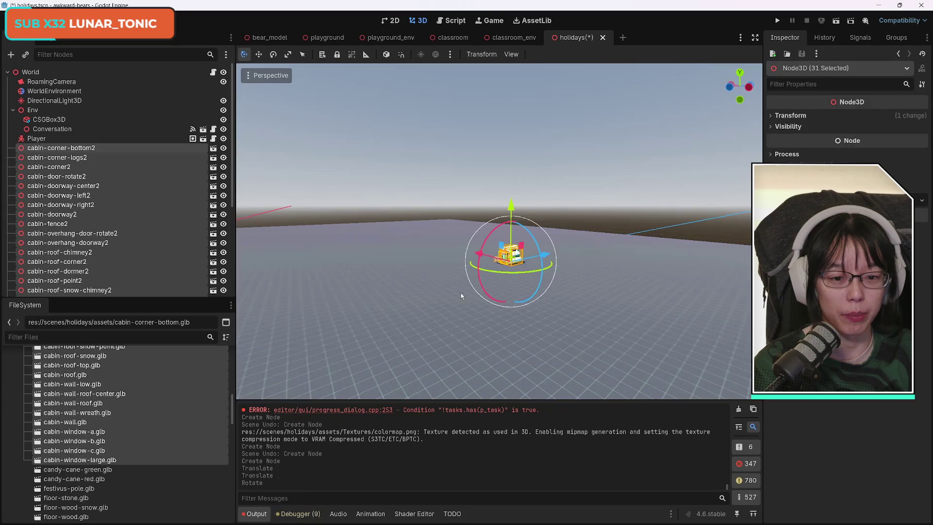
{"action": "key", "text": "f"}
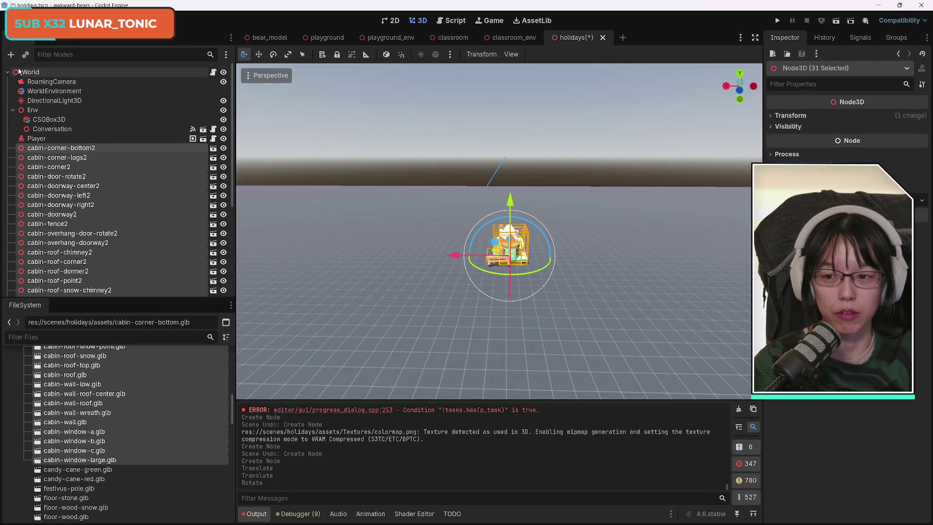
{"action": "left_click", "coordinate": [11, 55]}
- Create a Node3D, move it under Env, and rename it 'Cabin Pieces'
{"action": "left_click", "coordinate": [318, 249]}
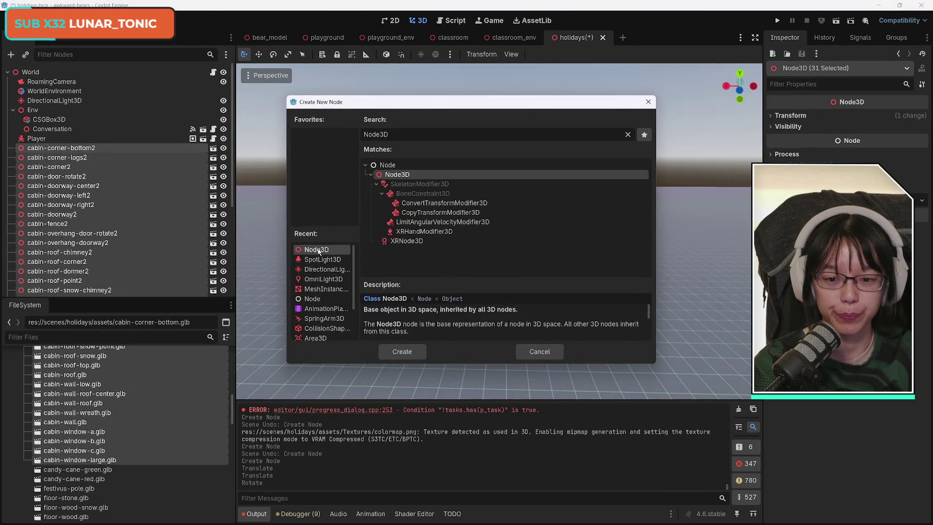
{"action": "left_click", "coordinate": [403, 355]}
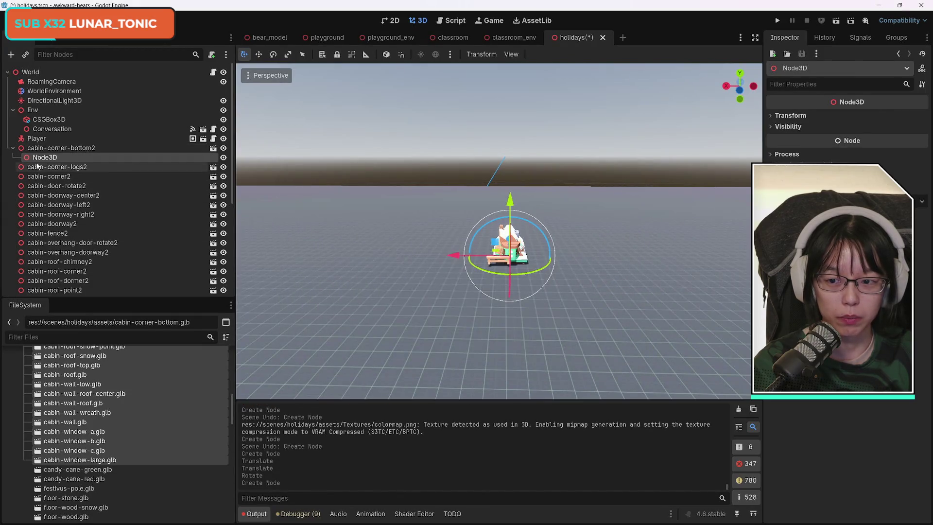
{"action": "double_click", "coordinate": [48, 158]}
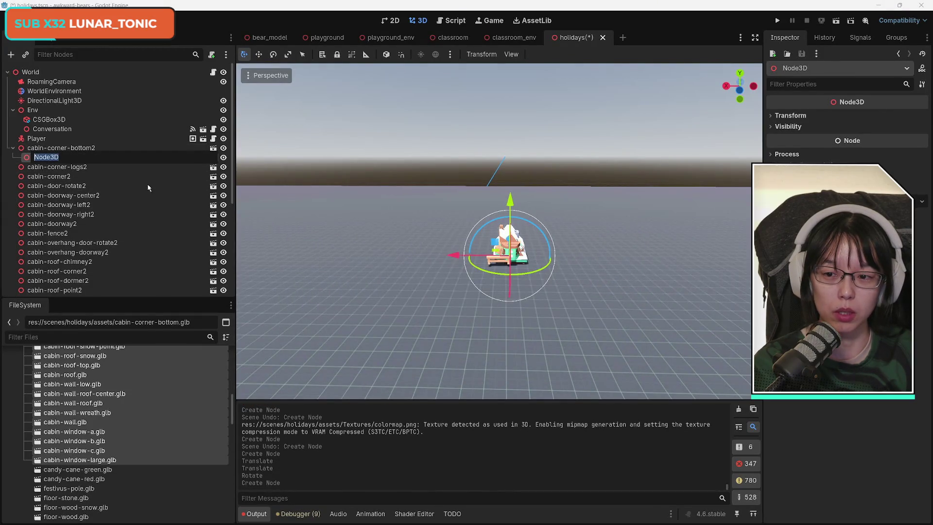
{"action": "key", "text": "Return"}
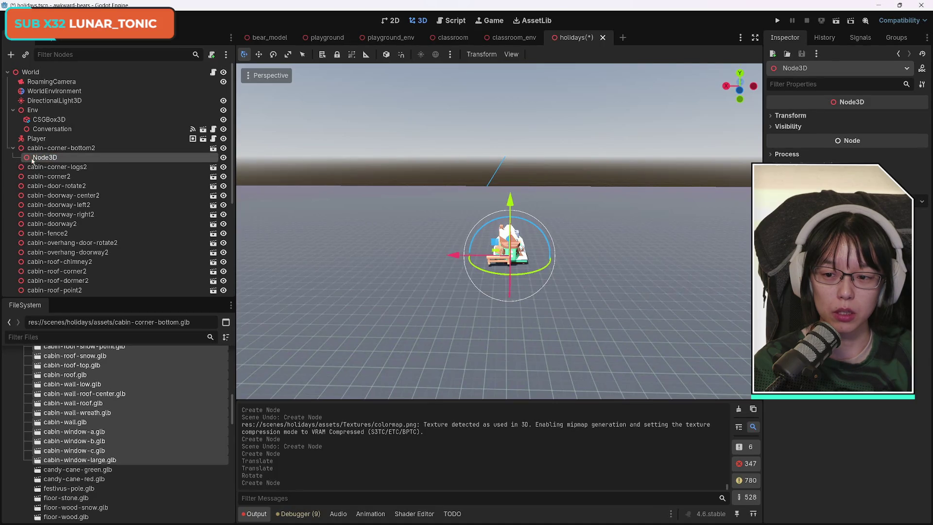
{"action": "left_click_drag", "start_coordinate": [57, 159], "coordinate": [51, 112]}
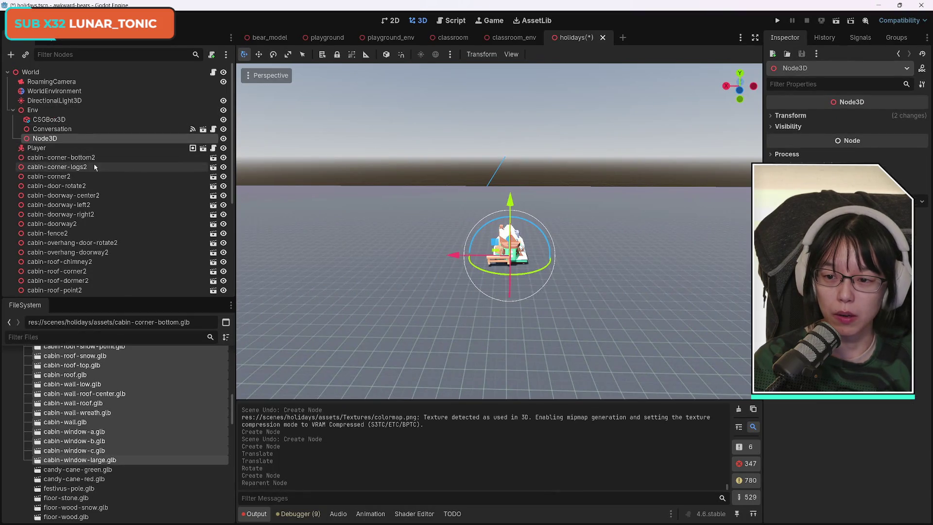
{"action": "key", "text": "F2"}
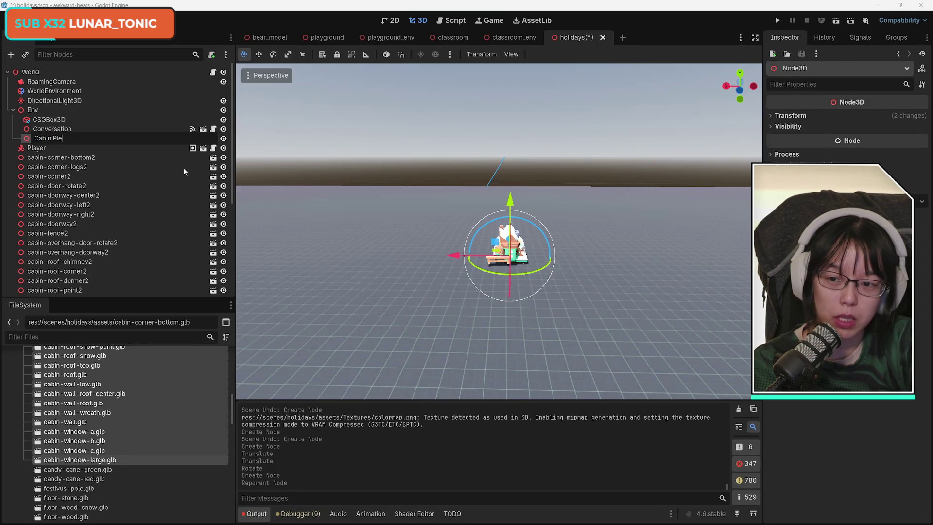
{"action": "type", "text": "ces"}
{"action": "left_click", "coordinate": [121, 157]}
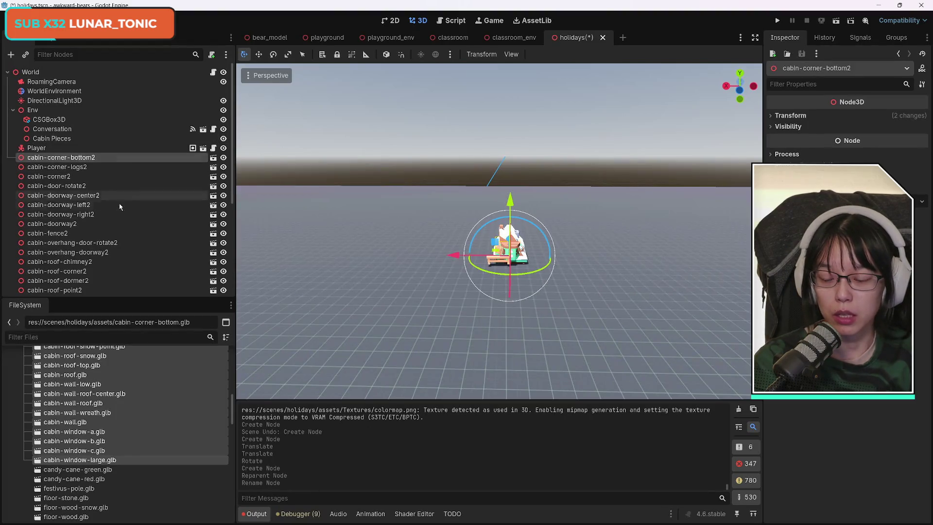
- Parent all 31 cabin piece nodes under Cabin Pieces and slide them left along X
{"action": "scroll", "coordinate": [121, 229], "scroll_direction": "down", "scroll_amount": 5}
{"action": "left_click", "coordinate": [79, 285], "text": "shift"}
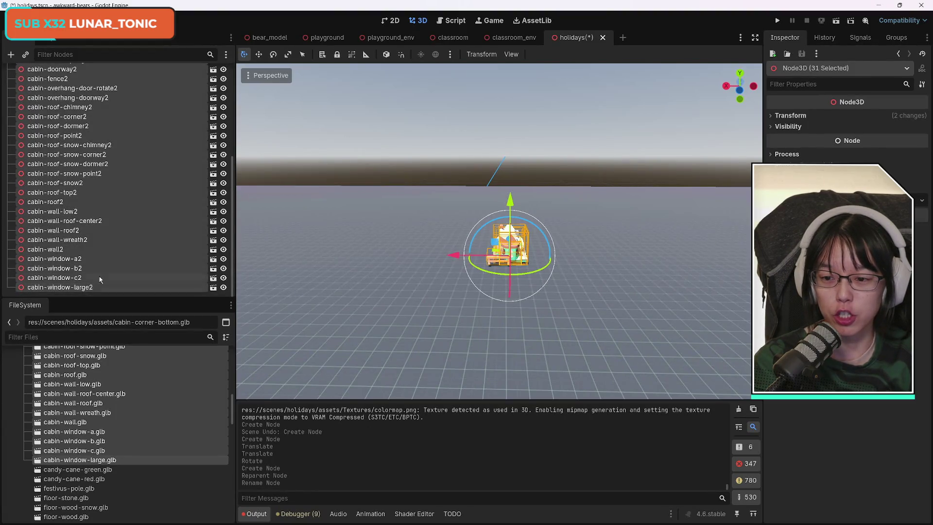
{"action": "scroll", "coordinate": [131, 247], "scroll_direction": "up", "scroll_amount": 5}
{"action": "left_click_drag", "start_coordinate": [81, 163], "coordinate": [73, 140]}
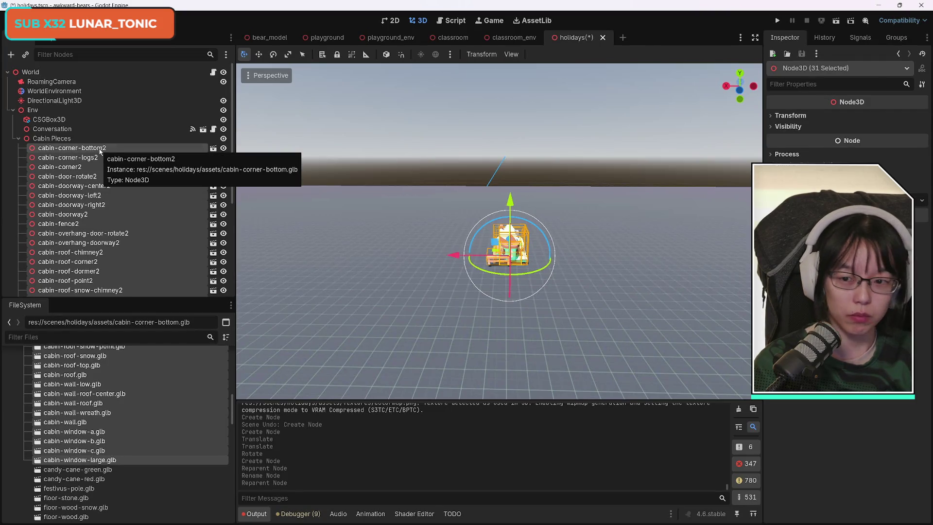
{"action": "scroll", "coordinate": [116, 258], "scroll_direction": "down", "scroll_amount": 5}
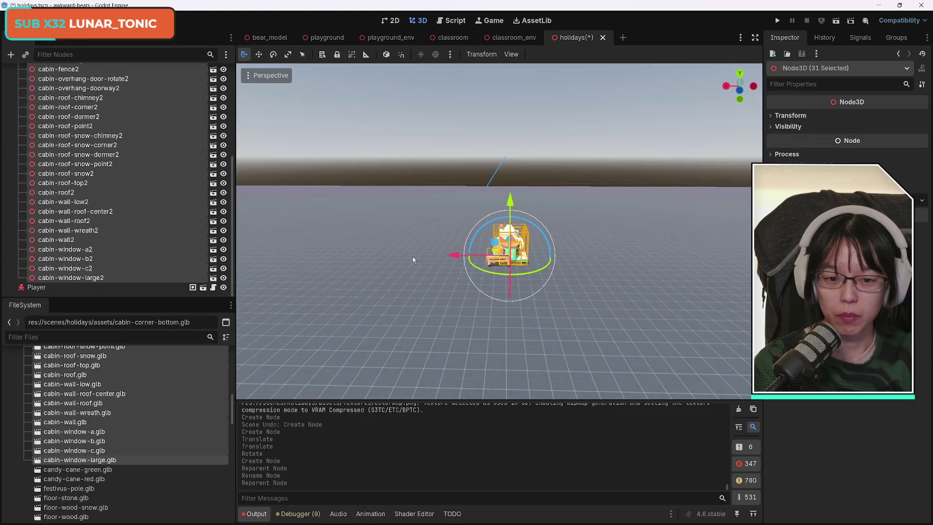
{"action": "left_click_drag", "start_coordinate": [457, 257], "coordinate": [377, 269]}
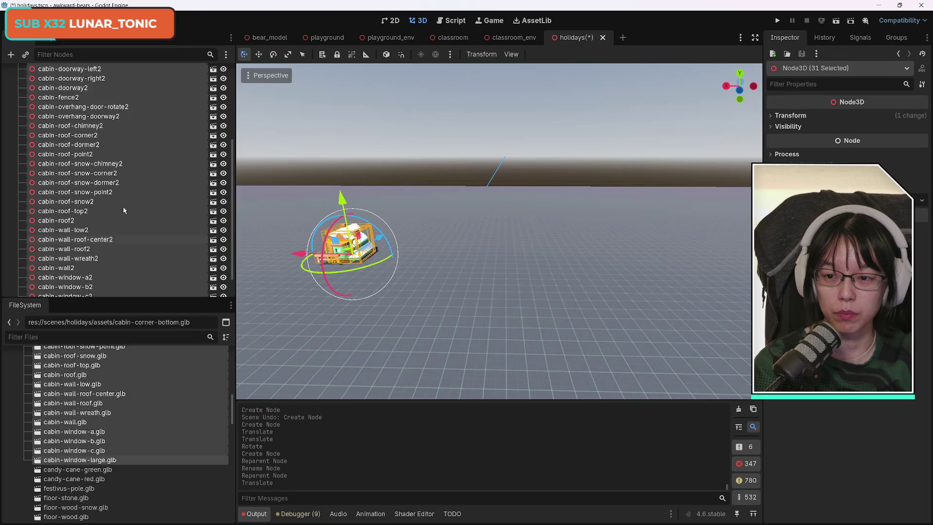
- Select cabin-corner-logs2 through the last cabin piece and shift them along X
{"action": "left_click", "coordinate": [123, 206]}
{"action": "scroll", "coordinate": [158, 252], "scroll_direction": "down", "scroll_amount": 5}
{"action": "scroll", "coordinate": [159, 252], "scroll_direction": "down", "scroll_amount": 1}
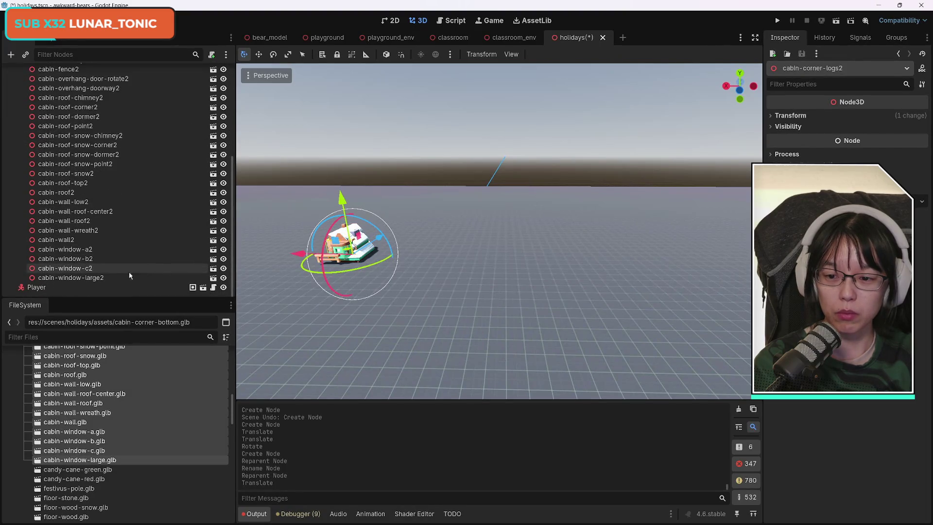
{"action": "left_click", "coordinate": [129, 277], "text": "shift"}
{"action": "mouse_move", "coordinate": [296, 252]}
{"action": "left_mouse_down"}
{"action": "mouse_move", "coordinate": [339, 262]}
{"action": "mouse_move", "coordinate": [317, 263]}
{"action": "left_mouse_up"}
- Move cabin-corner2 through cabin-window-large2 along X, then drop cabin-corner2 from the selection
{"action": "scroll", "coordinate": [129, 197], "scroll_direction": "up", "scroll_amount": 5}
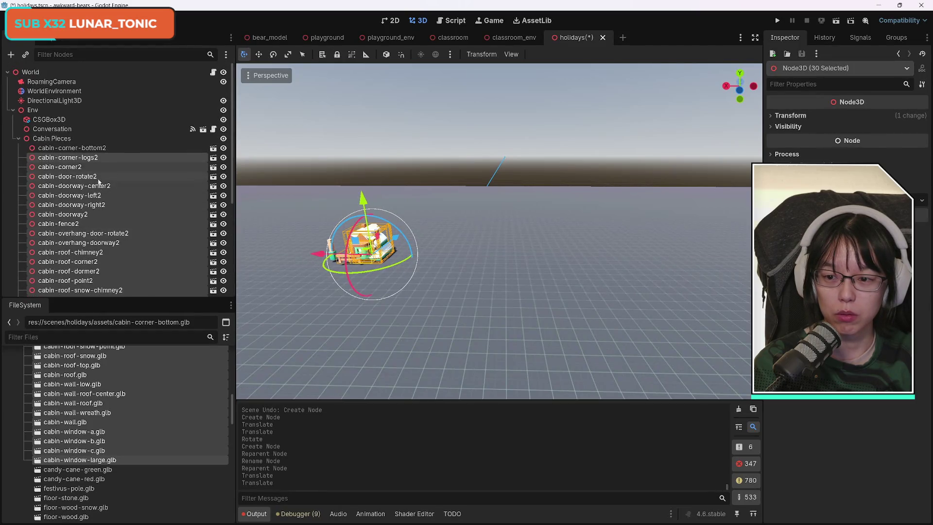
{"action": "left_click", "coordinate": [73, 153]}
{"action": "scroll", "coordinate": [97, 243], "scroll_direction": "down", "scroll_amount": 5}
{"action": "left_click", "coordinate": [99, 276], "text": "shift"}
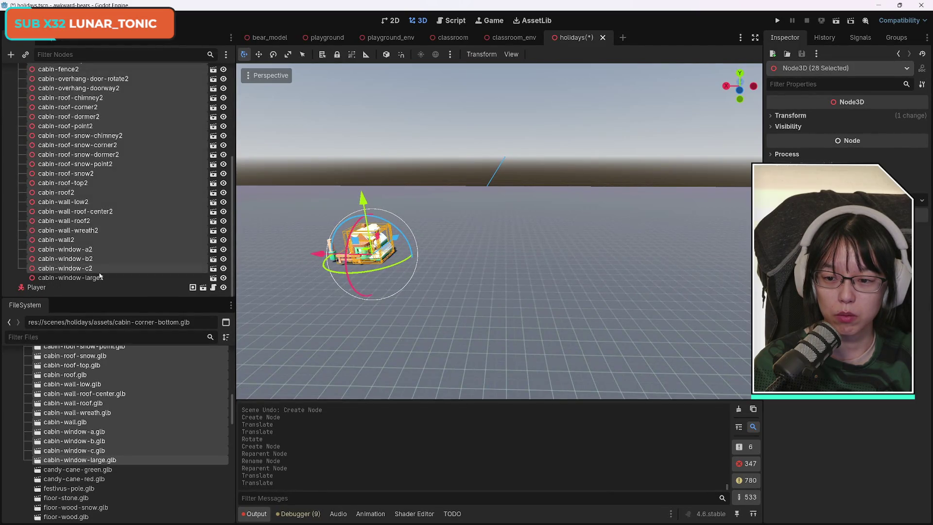
{"action": "mouse_move", "coordinate": [317, 266]}
{"action": "left_mouse_down"}
{"action": "mouse_move", "coordinate": [351, 266]}
{"action": "mouse_move", "coordinate": [321, 267]}
{"action": "mouse_move", "coordinate": [334, 267]}
{"action": "left_mouse_up"}
{"action": "scroll", "coordinate": [166, 237], "scroll_direction": "up", "scroll_amount": 5}
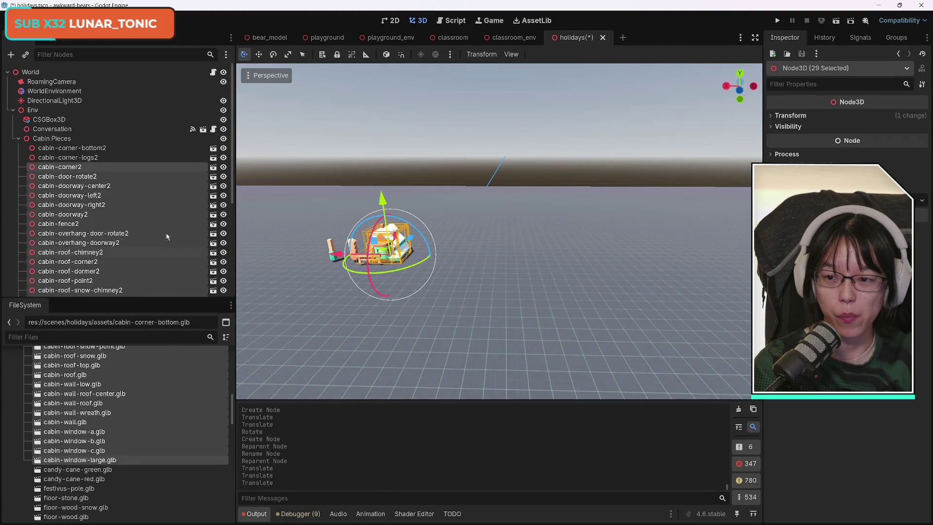
{"action": "left_click", "coordinate": [97, 176], "text": "shift"}
{"action": "scroll", "coordinate": [105, 243], "scroll_direction": "down", "scroll_amount": 5}
- Shift the remaining 28 pieces, then 26 pieces from cabin-doorway-center2 onward, right along X
{"action": "left_click_drag", "start_coordinate": [331, 255], "coordinate": [351, 265]}
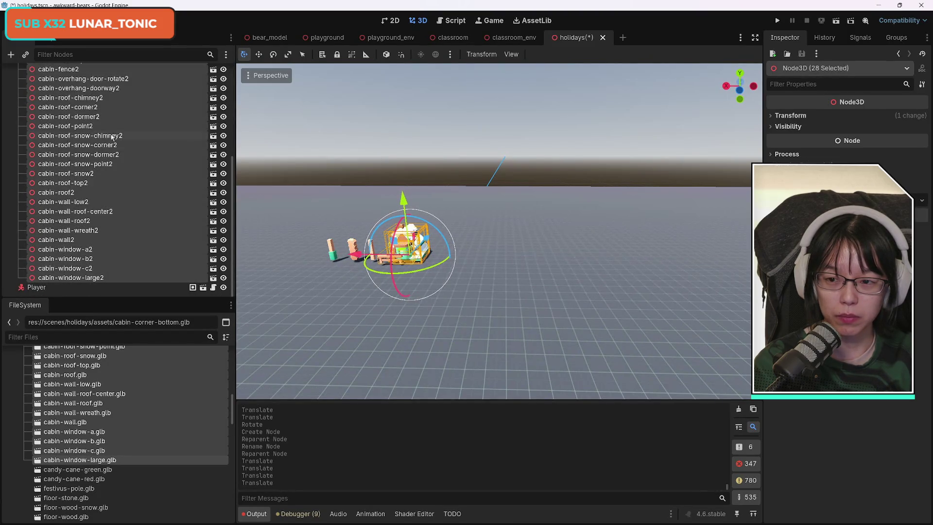
{"action": "scroll", "coordinate": [127, 210], "scroll_direction": "up", "scroll_amount": 5}
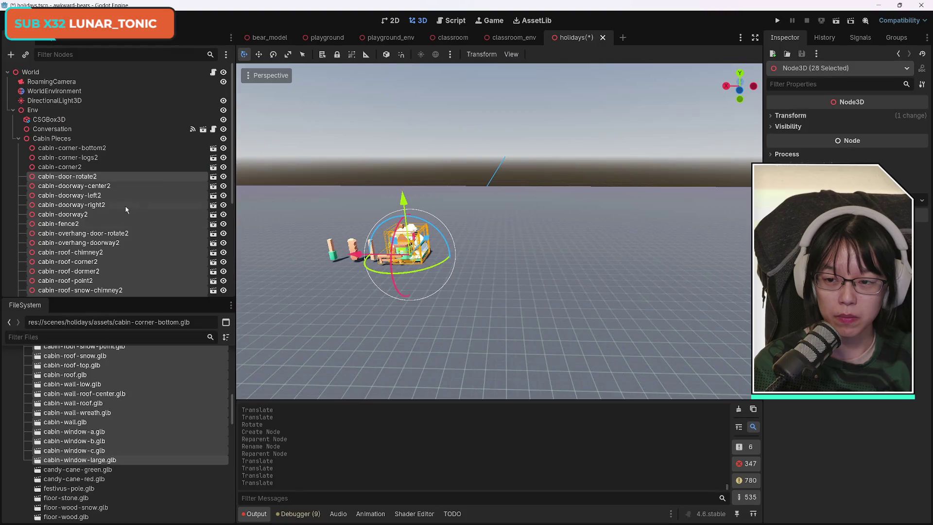
{"action": "left_click", "coordinate": [96, 186]}
{"action": "scroll", "coordinate": [125, 214], "scroll_direction": "down", "scroll_amount": 5}
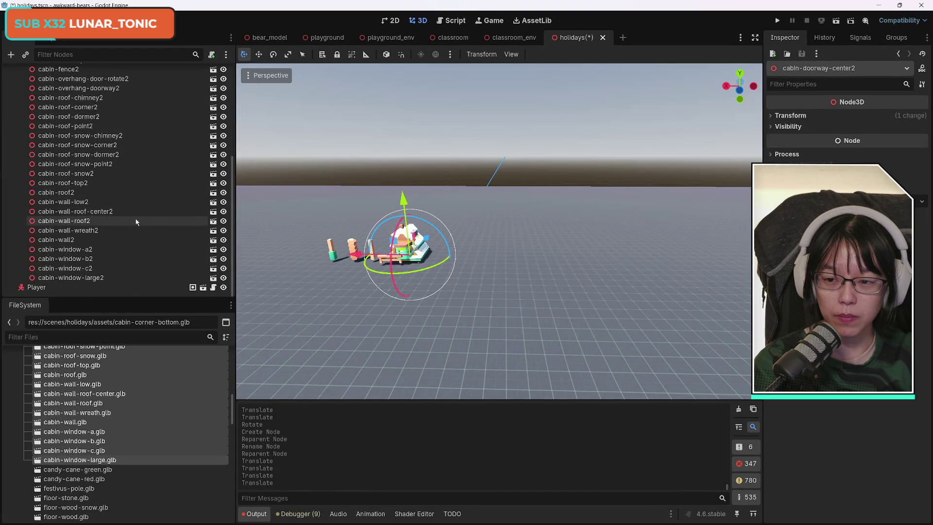
{"action": "left_click", "coordinate": [70, 277], "text": "shift"}
{"action": "mouse_move", "coordinate": [358, 260]}
{"action": "left_mouse_down"}
{"action": "mouse_move", "coordinate": [405, 272]}
{"action": "mouse_move", "coordinate": [394, 271]}
{"action": "left_mouse_up"}
{"action": "scroll", "coordinate": [99, 200], "scroll_direction": "up", "scroll_amount": 5}
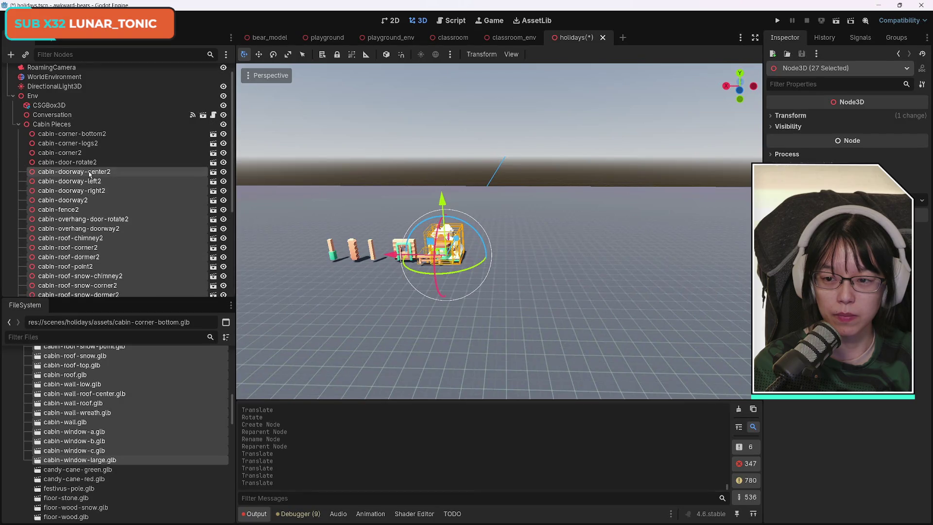
{"action": "scroll", "coordinate": [98, 186], "scroll_direction": "down", "scroll_amount": 5}
{"action": "left_click", "coordinate": [96, 281], "text": "ctrl"}
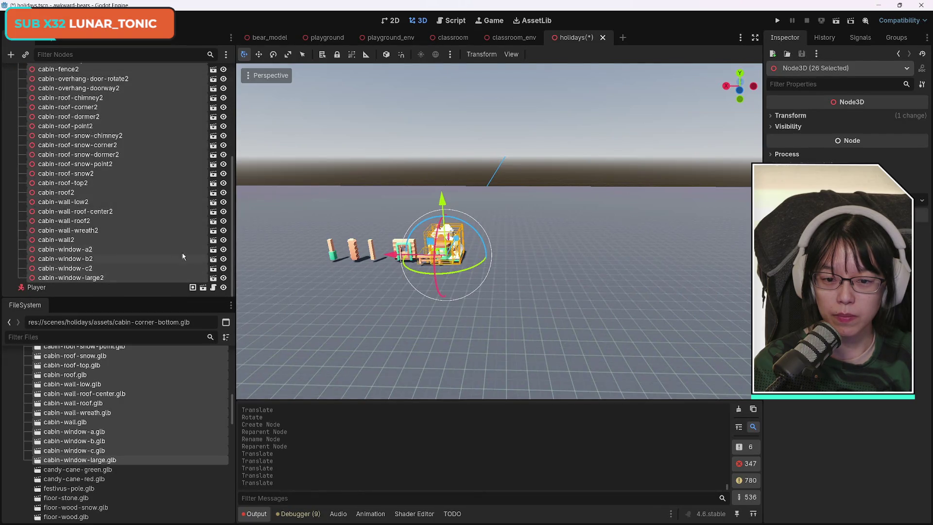
{"action": "mouse_move", "coordinate": [395, 259]}
{"action": "left_mouse_down"}
{"action": "mouse_move", "coordinate": [444, 260]}
{"action": "mouse_move", "coordinate": [431, 262]}
{"action": "left_mouse_up"}
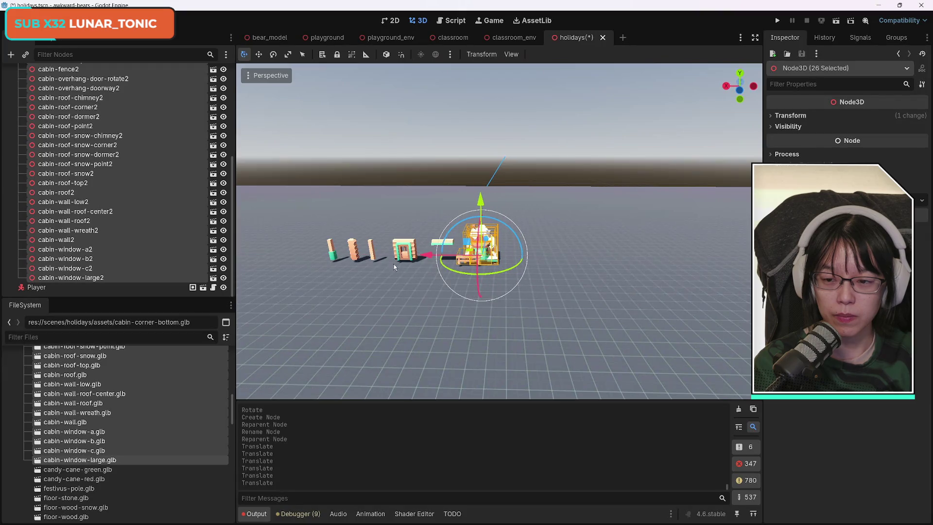
- Try moving cabin-doorway-left2 through cabin-window-large2 along X, then undo the move
{"action": "scroll", "coordinate": [145, 249], "scroll_direction": "up", "scroll_amount": 3}
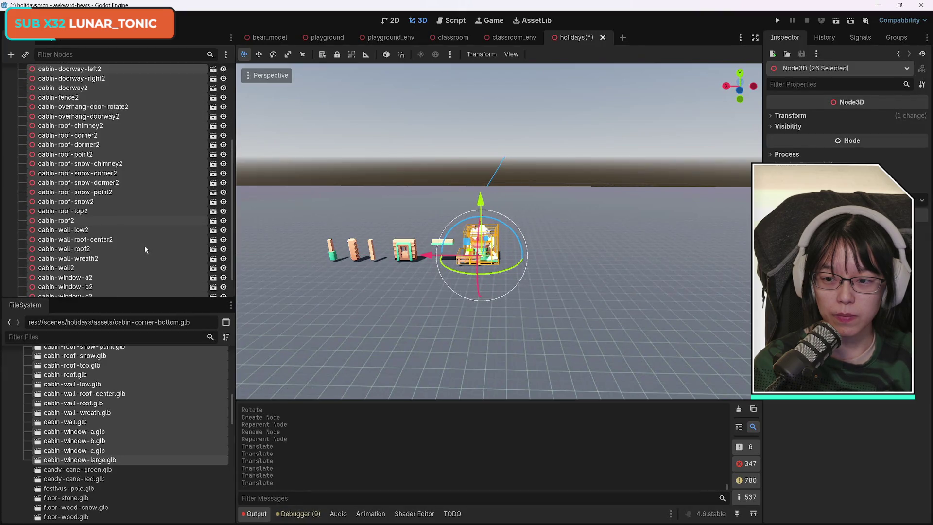
{"action": "scroll", "coordinate": [134, 200], "scroll_direction": "up", "scroll_amount": 5}
{"action": "left_click", "coordinate": [87, 182]}
{"action": "scroll", "coordinate": [97, 233], "scroll_direction": "down", "scroll_amount": 5}
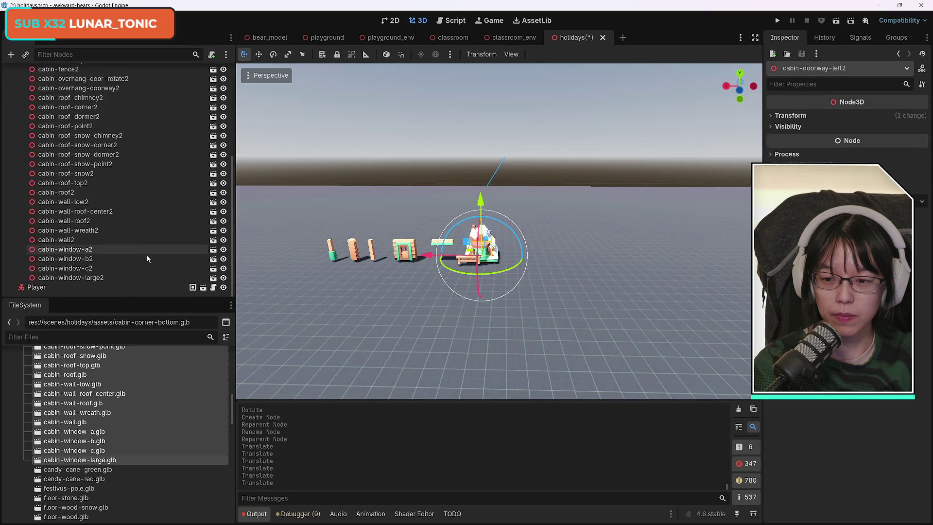
{"action": "left_click", "coordinate": [105, 278], "text": "shift"}
{"action": "mouse_move", "coordinate": [441, 261]}
{"action": "left_mouse_down"}
{"action": "mouse_move", "coordinate": [486, 258]}
{"action": "mouse_move", "coordinate": [467, 260]}
{"action": "left_mouse_up"}
{"action": "key", "text": "ctrl+z"}
- Shift 25 pieces from cabin-doorway-right2 right along X, then the remaining 24 further right
{"action": "scroll", "coordinate": [175, 234], "scroll_direction": "up", "scroll_amount": 8}
{"action": "left_click", "coordinate": [122, 204]}
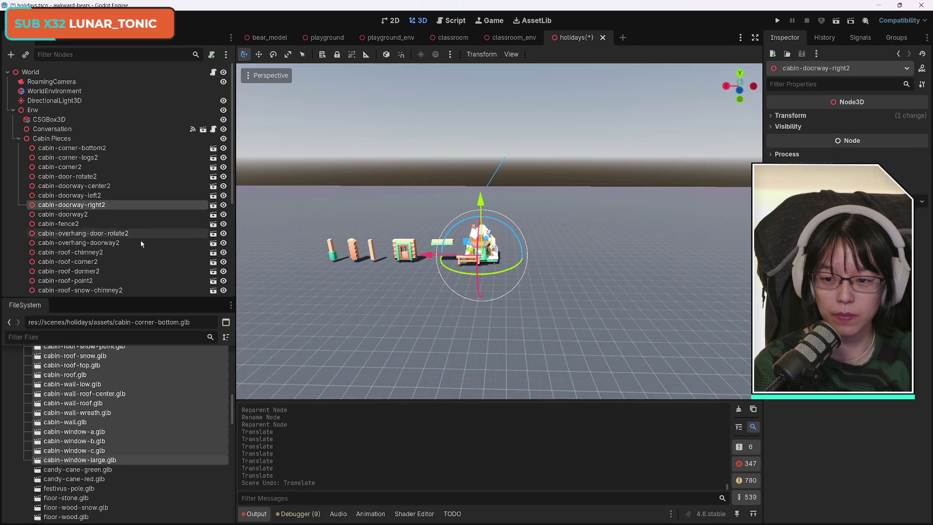
{"action": "scroll", "coordinate": [141, 240], "scroll_direction": "down", "scroll_amount": 5}
{"action": "left_click", "coordinate": [74, 278], "text": "shift"}
{"action": "left_click_drag", "start_coordinate": [433, 257], "coordinate": [469, 266]}
{"action": "scroll", "coordinate": [125, 214], "scroll_direction": "up", "scroll_amount": 5}
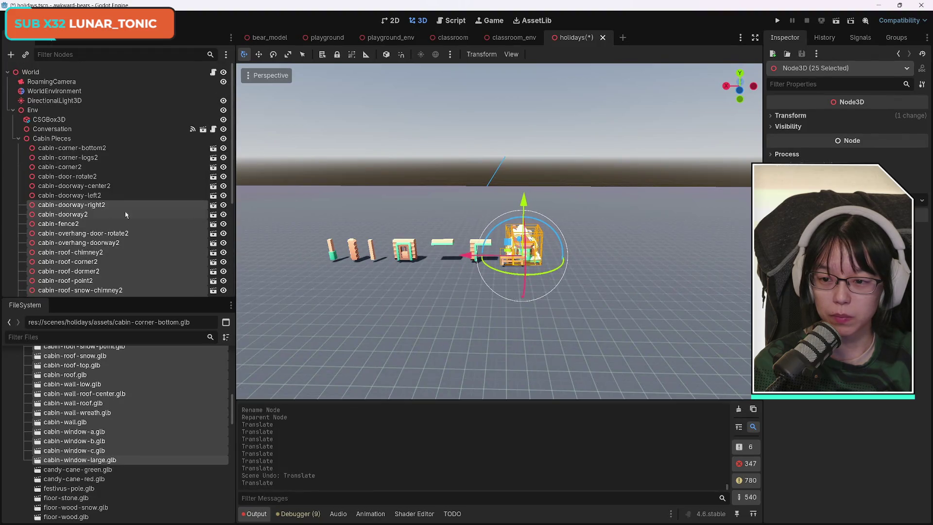
{"action": "left_click", "coordinate": [96, 210], "text": "ctrl"}
{"action": "scroll", "coordinate": [136, 229], "scroll_direction": "down", "scroll_amount": 5}
{"action": "left_click_drag", "start_coordinate": [515, 263], "coordinate": [531, 244]}
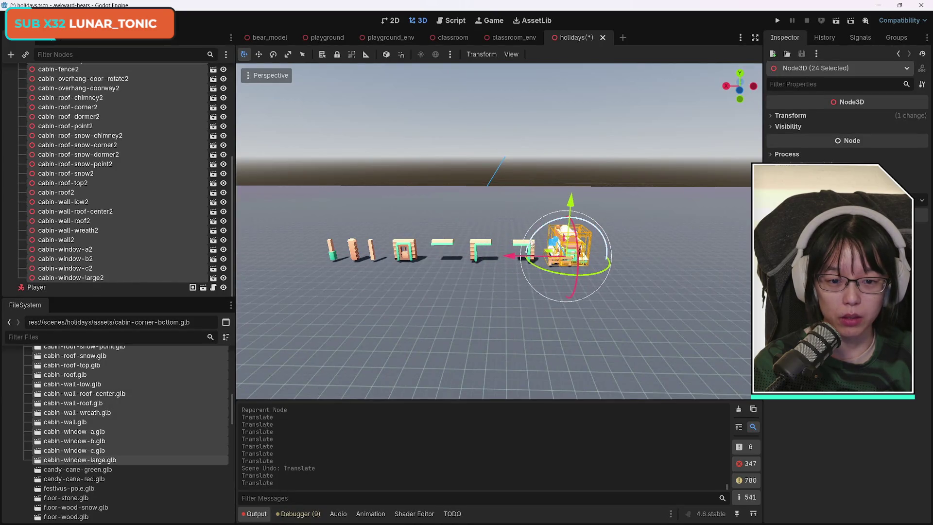
- Adjust the group from cabin-doorway2 through cabin-window-large2 along X, undoing the last move
{"action": "scroll", "coordinate": [147, 202], "scroll_direction": "up", "scroll_amount": 5}
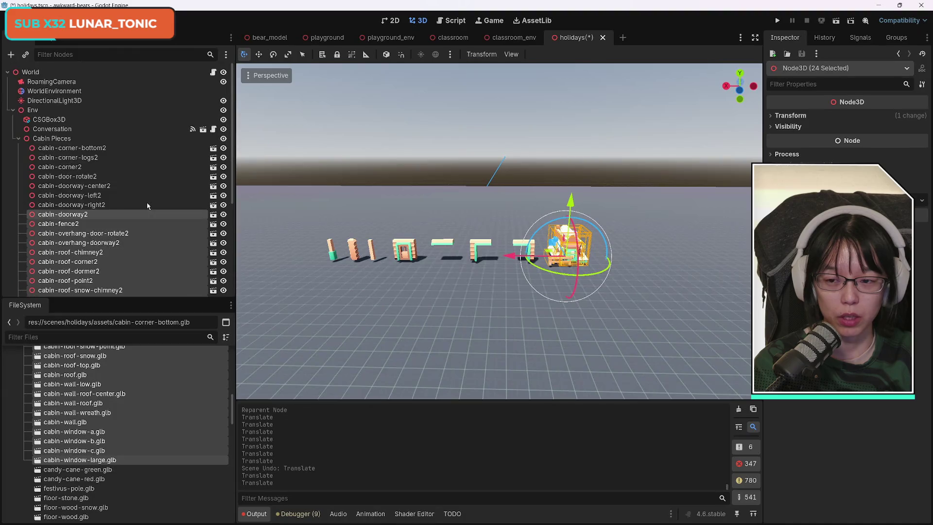
{"action": "left_click", "coordinate": [92, 208], "text": "ctrl"}
{"action": "scroll", "coordinate": [145, 218], "scroll_direction": "down", "scroll_amount": 5}
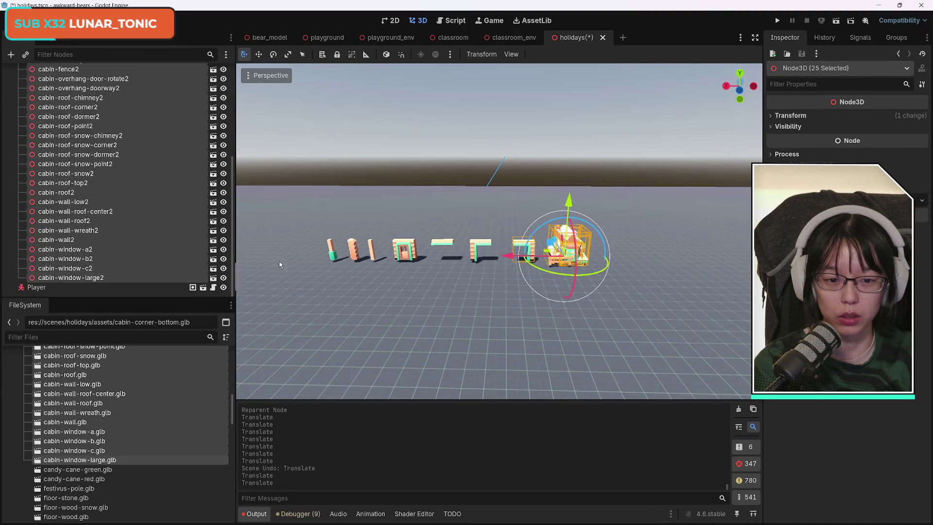
{"action": "left_click_drag", "start_coordinate": [513, 263], "coordinate": [480, 267]}
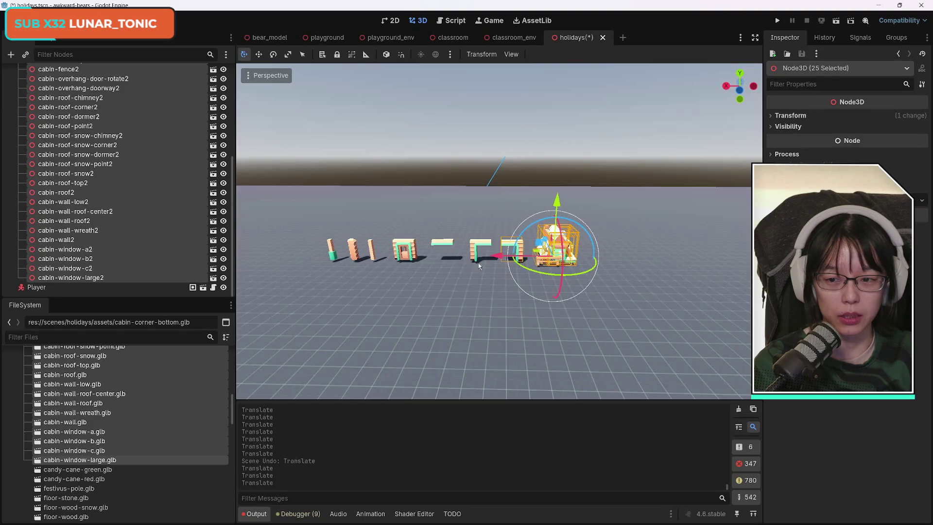
{"action": "scroll", "coordinate": [152, 227], "scroll_direction": "up", "scroll_amount": 4}
{"action": "left_click", "coordinate": [111, 200]}
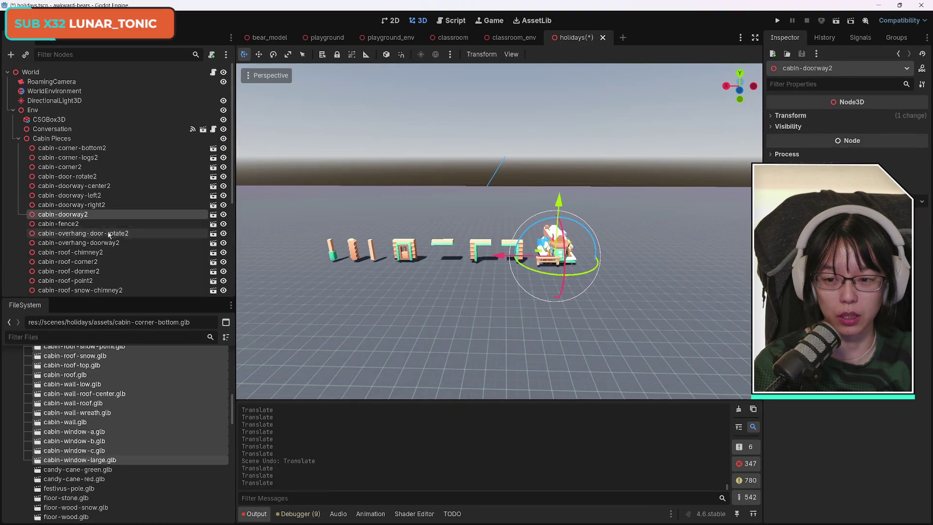
{"action": "scroll", "coordinate": [110, 233], "scroll_direction": "down", "scroll_amount": 5}
{"action": "left_click", "coordinate": [72, 277], "text": "shift"}
{"action": "left_click_drag", "start_coordinate": [503, 263], "coordinate": [515, 263]}
{"action": "key", "text": "ctrl+z"}
- Slide 23 pieces from cabin-fence2 right along X and place cabin-doorway2 slightly left in the row
{"action": "scroll", "coordinate": [117, 245], "scroll_direction": "up", "scroll_amount": 5}
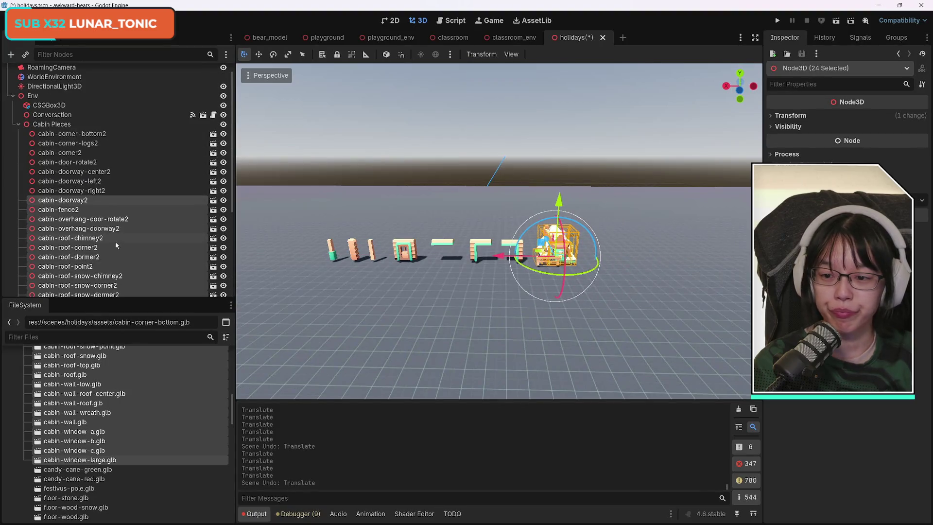
{"action": "left_click", "coordinate": [78, 213]}
{"action": "scroll", "coordinate": [112, 235], "scroll_direction": "down", "scroll_amount": 5}
{"action": "left_click", "coordinate": [161, 277], "text": "shift"}
{"action": "mouse_move", "coordinate": [500, 260]}
{"action": "left_mouse_down"}
{"action": "mouse_move", "coordinate": [550, 262]}
{"action": "mouse_move", "coordinate": [500, 258]}
{"action": "left_mouse_up"}
{"action": "left_click", "coordinate": [552, 248]}
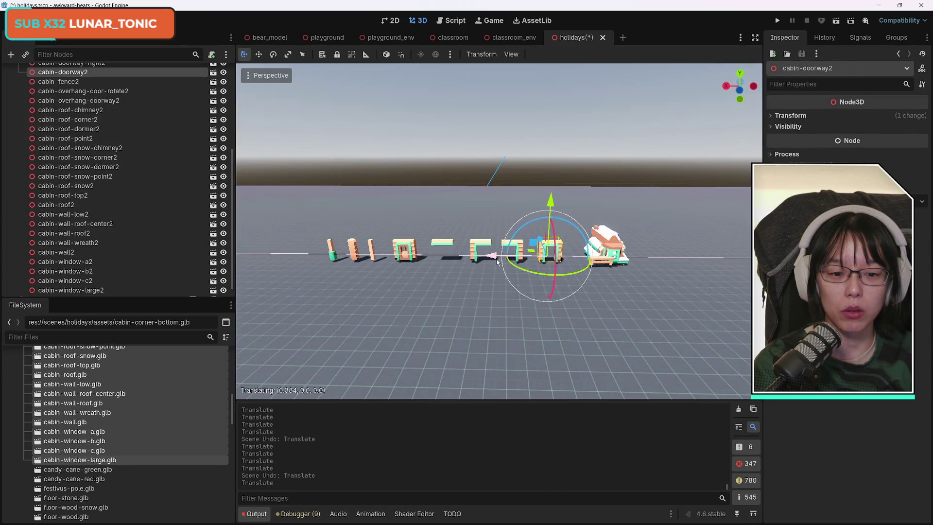
{"action": "left_click", "coordinate": [606, 248]}
{"action": "scroll", "coordinate": [116, 188], "scroll_direction": "up", "scroll_amount": 4}
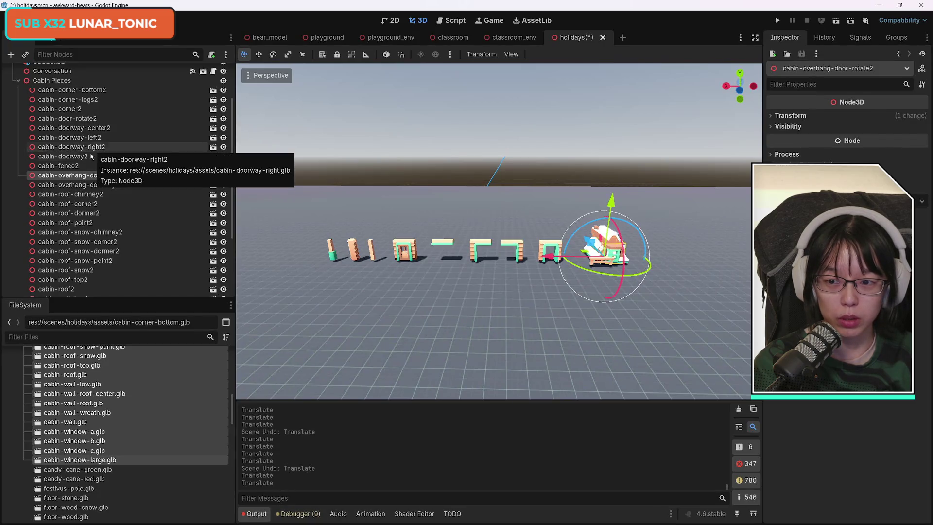
- Slide the 23 pieces from cabin-fence2 through cabin-window-large2 along X
{"action": "left_click", "coordinate": [89, 166]}
{"action": "scroll", "coordinate": [142, 246], "scroll_direction": "down", "scroll_amount": 5}
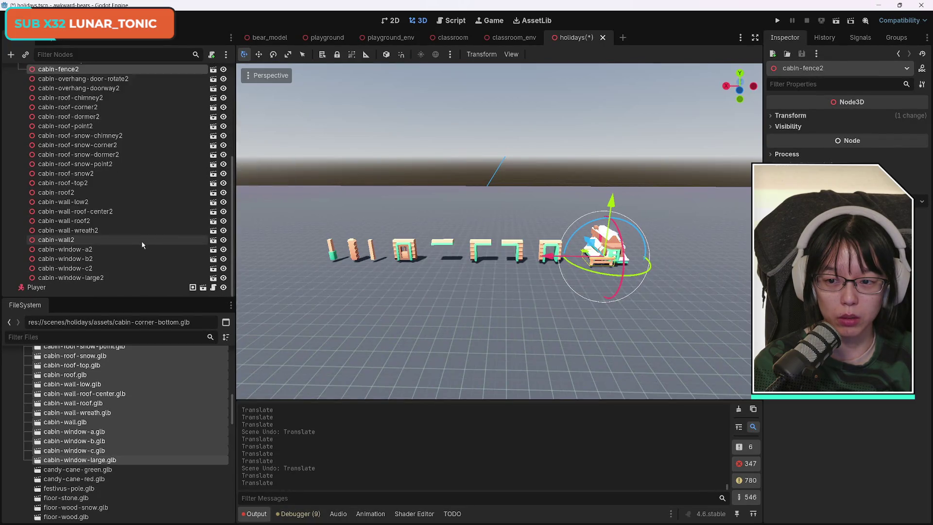
{"action": "left_click", "coordinate": [146, 277], "text": "shift"}
{"action": "mouse_move", "coordinate": [549, 260]}
{"action": "left_mouse_down"}
{"action": "mouse_move", "coordinate": [587, 259]}
{"action": "mouse_move", "coordinate": [535, 263]}
{"action": "left_mouse_up"}
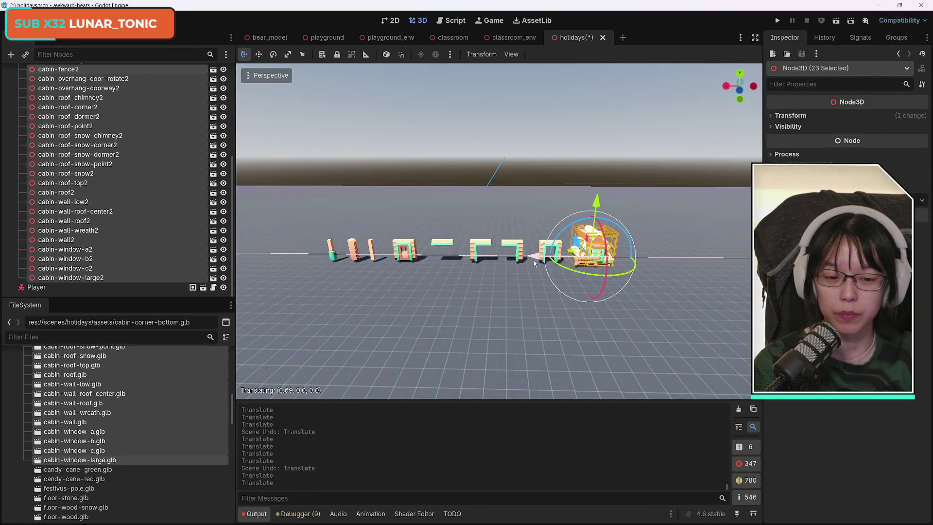
- Shift the range from cabin-overhang-door-rotate2 along X, then move the following 21 pieces along Z
{"action": "scroll", "coordinate": [176, 243], "scroll_direction": "up", "scroll_amount": 5}
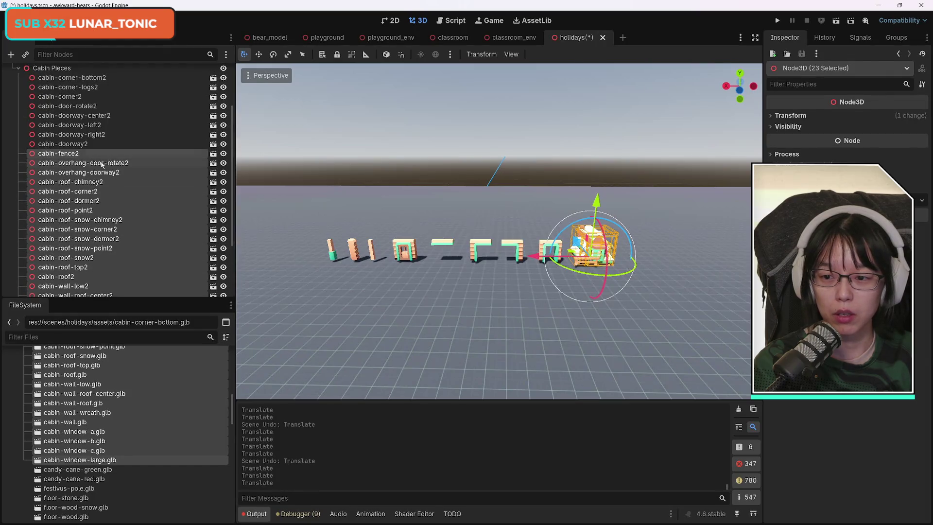
{"action": "left_click", "coordinate": [102, 163]}
{"action": "scroll", "coordinate": [141, 235], "scroll_direction": "down", "scroll_amount": 5}
{"action": "left_click", "coordinate": [140, 278], "text": "shift"}
{"action": "mouse_move", "coordinate": [535, 257]}
{"action": "left_mouse_down"}
{"action": "mouse_move", "coordinate": [577, 263]}
{"action": "mouse_move", "coordinate": [566, 258]}
{"action": "left_mouse_up"}
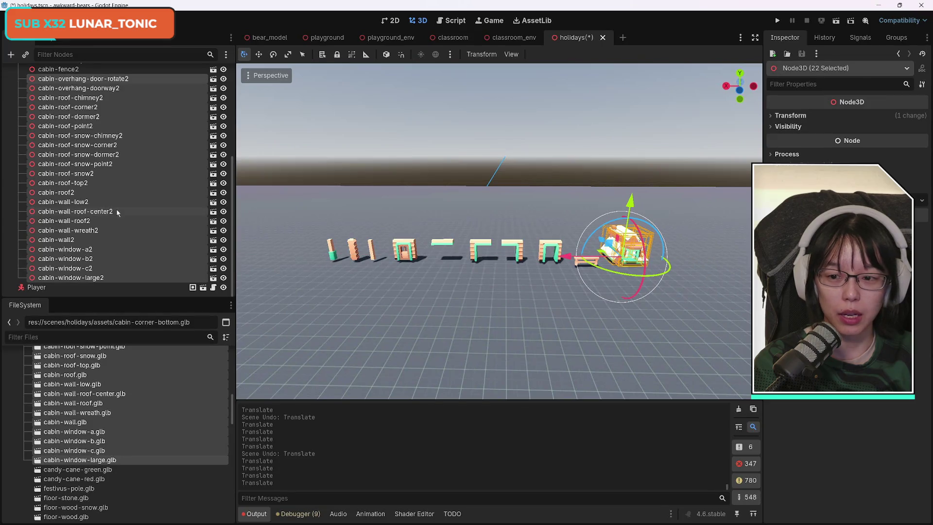
{"action": "scroll", "coordinate": [115, 240], "scroll_direction": "up", "scroll_amount": 5}
{"action": "scroll", "coordinate": [119, 241], "scroll_direction": "down", "scroll_amount": 5}
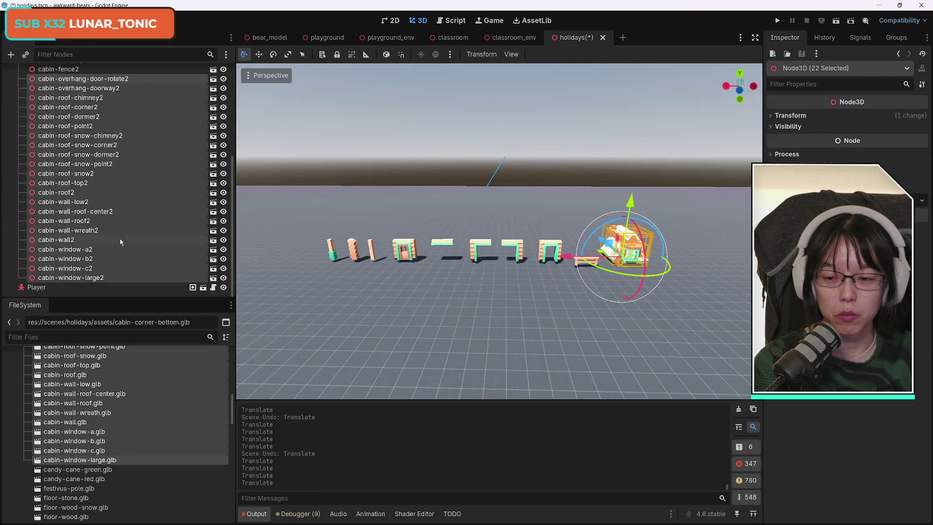
{"action": "scroll", "coordinate": [128, 229], "scroll_direction": "up", "scroll_amount": 5}
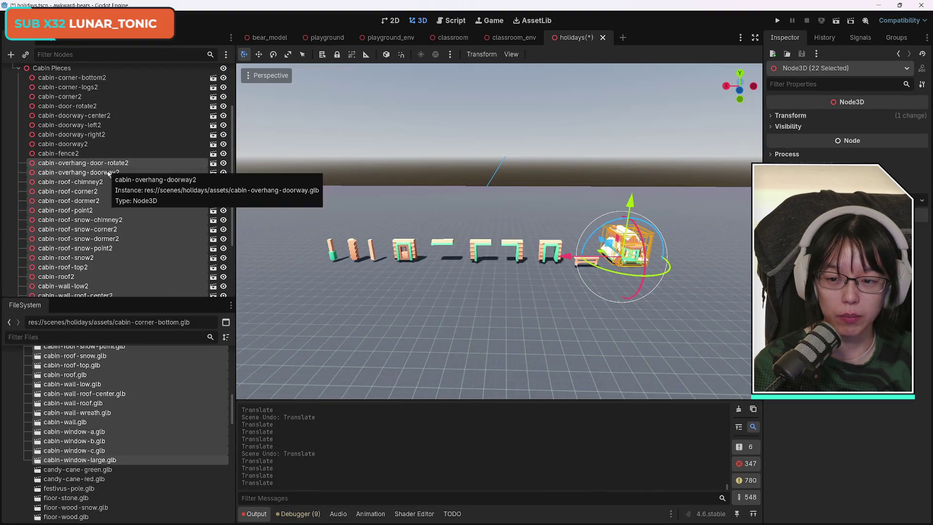
{"action": "left_click", "coordinate": [107, 174], "text": "shift"}
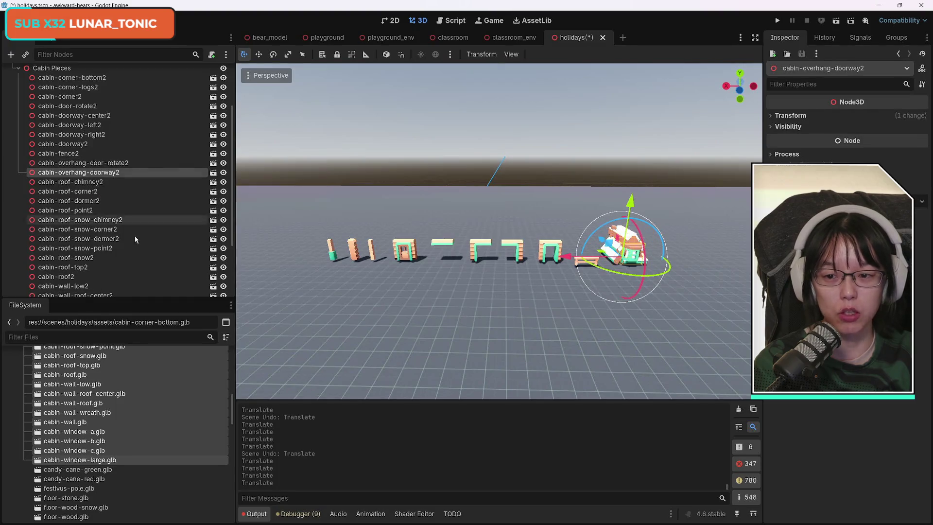
{"action": "scroll", "coordinate": [135, 236], "scroll_direction": "down", "scroll_amount": 5}
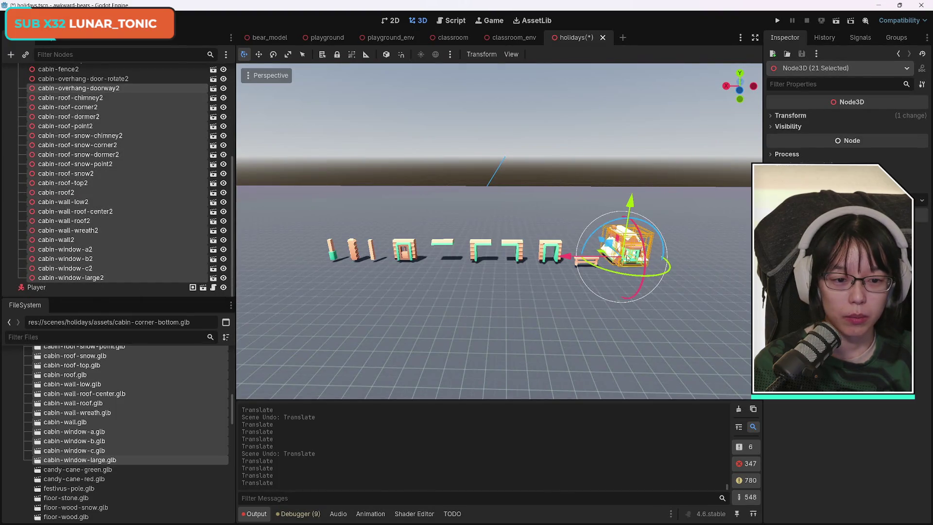
{"action": "mouse_move", "coordinate": [601, 241]}
{"action": "left_mouse_down"}
{"action": "mouse_move", "coordinate": [578, 229]}
{"action": "mouse_move", "coordinate": [592, 235]}
{"action": "mouse_move", "coordinate": [538, 235]}
{"action": "left_mouse_up"}
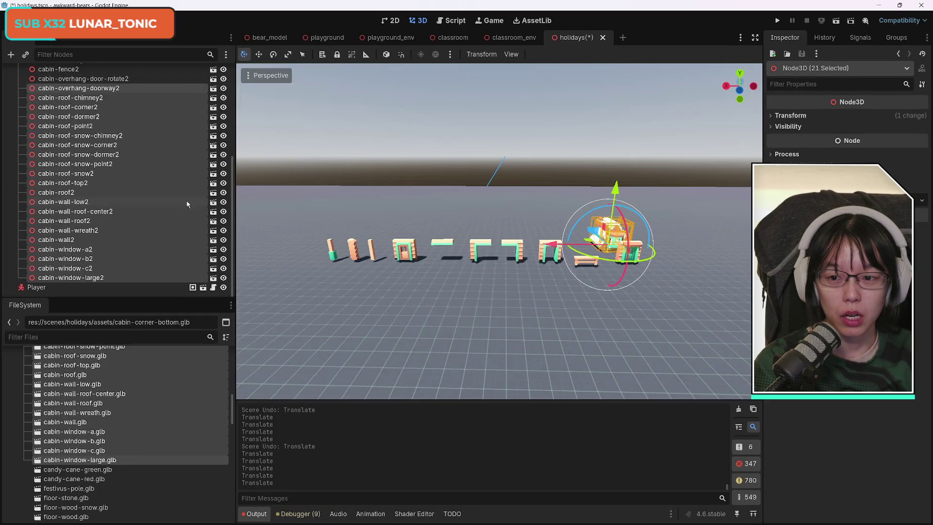
- Slide the ranges starting at cabin-roof-chimney2 (20 pieces) and cabin-roof-dormer2 (18 pieces) left along X
{"action": "left_click", "coordinate": [94, 100]}
{"action": "left_click", "coordinate": [100, 279], "text": "shift"}
{"action": "left_click_drag", "start_coordinate": [556, 245], "coordinate": [483, 245]}
{"action": "left_click", "coordinate": [86, 108]}
{"action": "left_click", "coordinate": [73, 277], "text": "shift"}
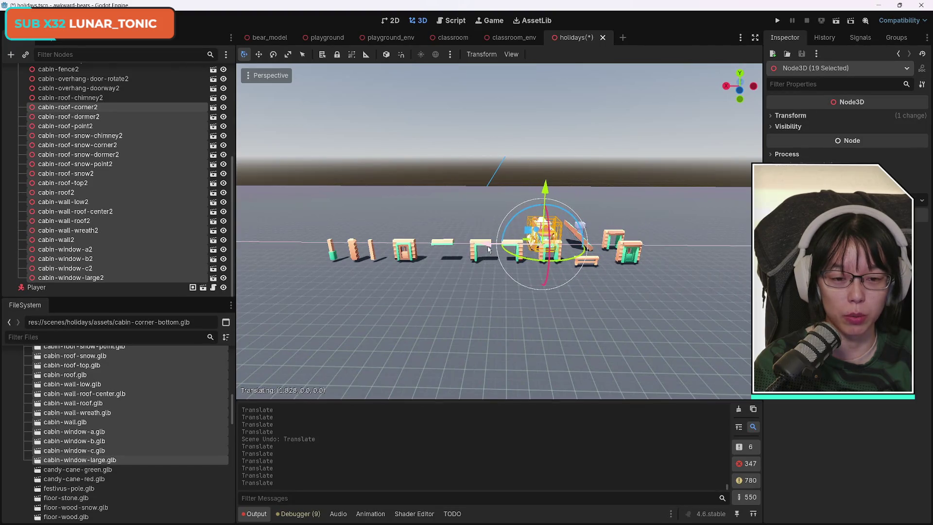
{"action": "left_click", "coordinate": [90, 117]}
{"action": "left_click", "coordinate": [93, 280], "text": "shift"}
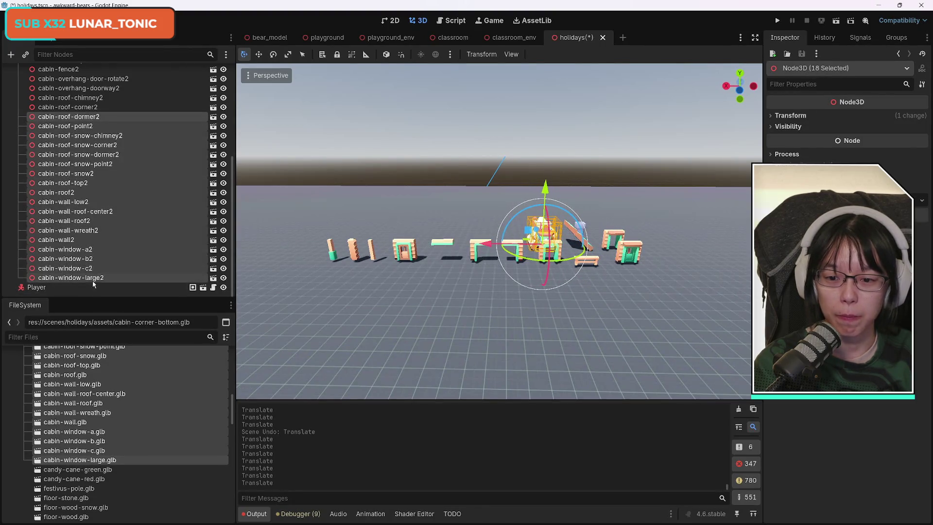
{"action": "left_click_drag", "start_coordinate": [496, 252], "coordinate": [436, 247]}
{"action": "left_click_drag", "start_coordinate": [450, 245], "coordinate": [450, 245]}
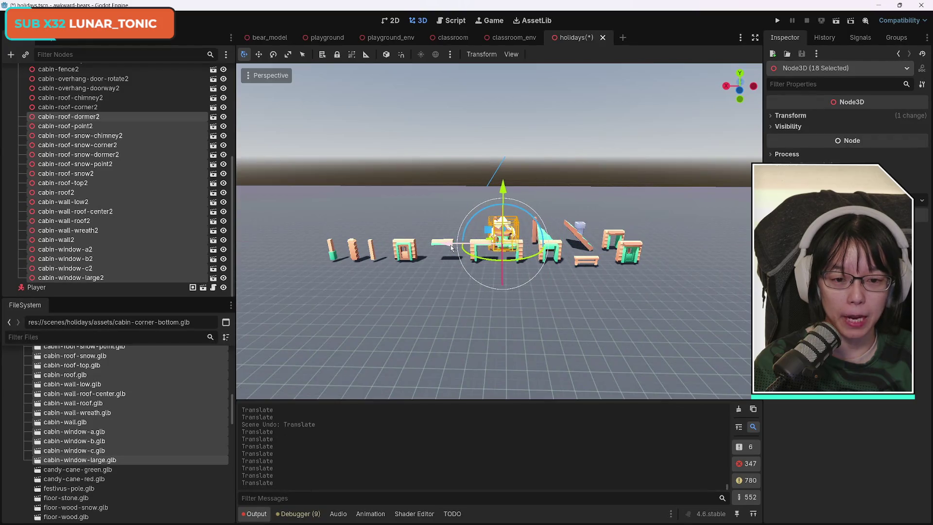
- Slide the ranges from cabin-roof-point2 and cabin-roof-snow-chimney2 further left, then select from cabin-roof-snow-dormer2 onward
{"action": "left_click", "coordinate": [87, 127]}
{"action": "left_click", "coordinate": [97, 277], "text": "shift"}
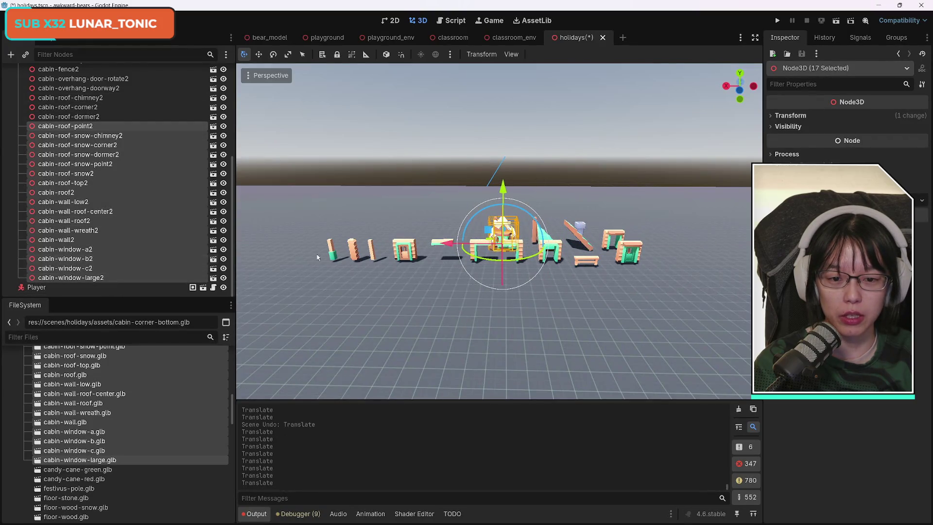
{"action": "mouse_move", "coordinate": [442, 243]}
{"action": "left_mouse_down"}
{"action": "mouse_move", "coordinate": [396, 245]}
{"action": "mouse_move", "coordinate": [418, 246]}
{"action": "left_mouse_up"}
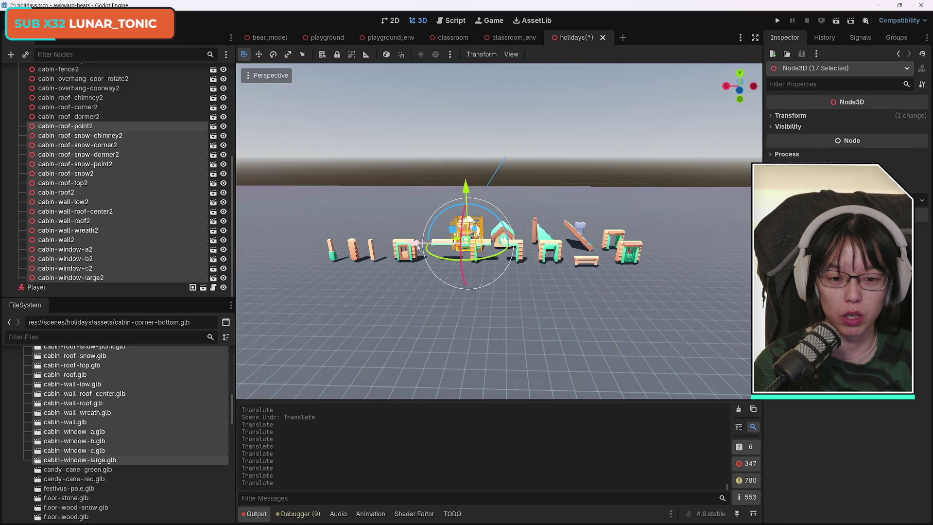
{"action": "left_click", "coordinate": [78, 136]}
{"action": "left_click", "coordinate": [113, 277], "text": "shift"}
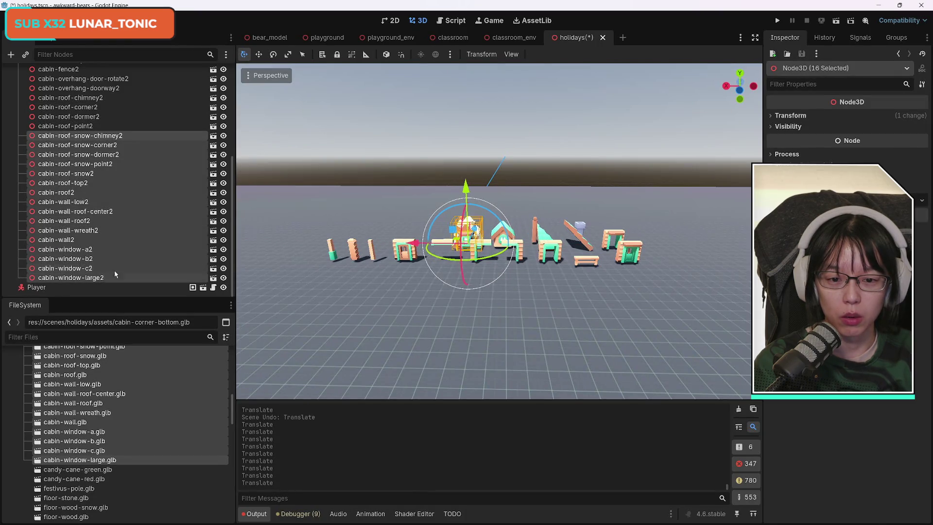
{"action": "left_click_drag", "start_coordinate": [417, 244], "coordinate": [309, 247]}
{"action": "left_click", "coordinate": [108, 149]}
{"action": "left_click", "coordinate": [82, 278], "text": "shift"}
{"action": "left_click", "coordinate": [90, 154]}
{"action": "left_click", "coordinate": [83, 277], "text": "shift"}
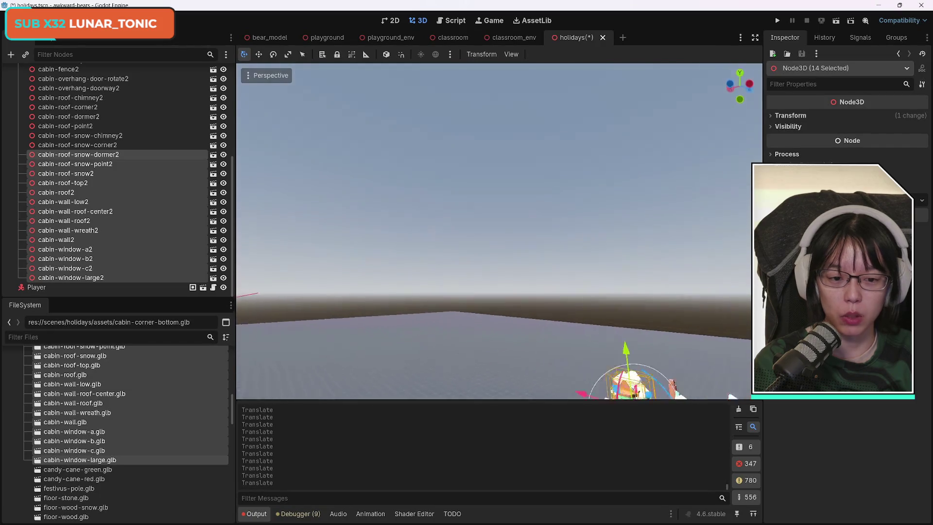
- Move the 13 pieces from cabin-roof-snow-point2 out of the row, and slide the 12 from cabin-roof-snow2 along X
{"action": "left_click_drag", "start_coordinate": [731, 396], "coordinate": [348, 290]}
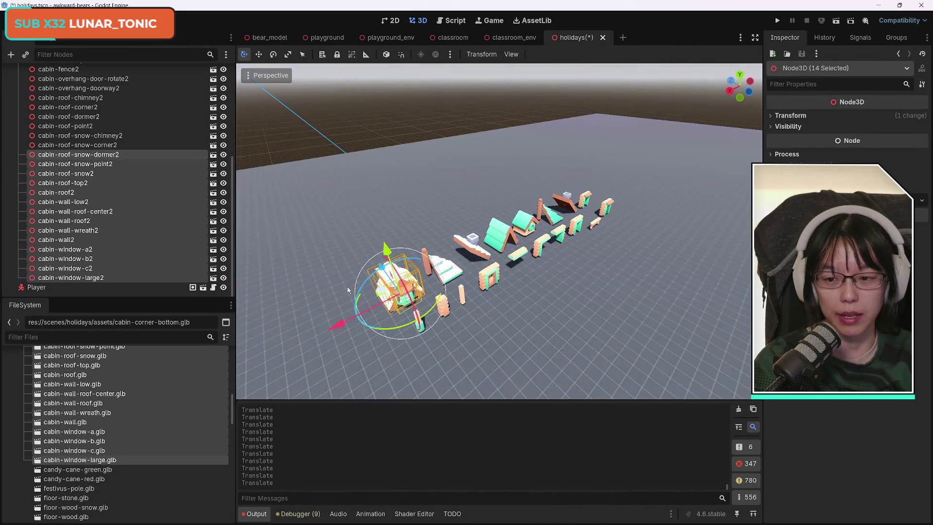
{"action": "left_click", "coordinate": [76, 164]}
{"action": "left_click", "coordinate": [97, 277], "text": "shift"}
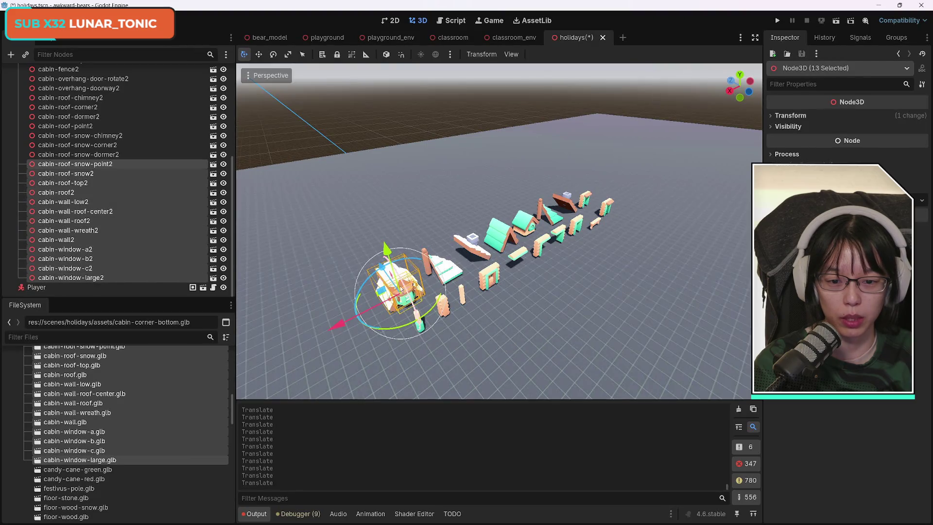
{"action": "mouse_move", "coordinate": [401, 290]}
{"action": "left_mouse_down"}
{"action": "mouse_move", "coordinate": [358, 248]}
{"action": "mouse_move", "coordinate": [370, 265]}
{"action": "mouse_move", "coordinate": [377, 256]}
{"action": "left_mouse_up"}
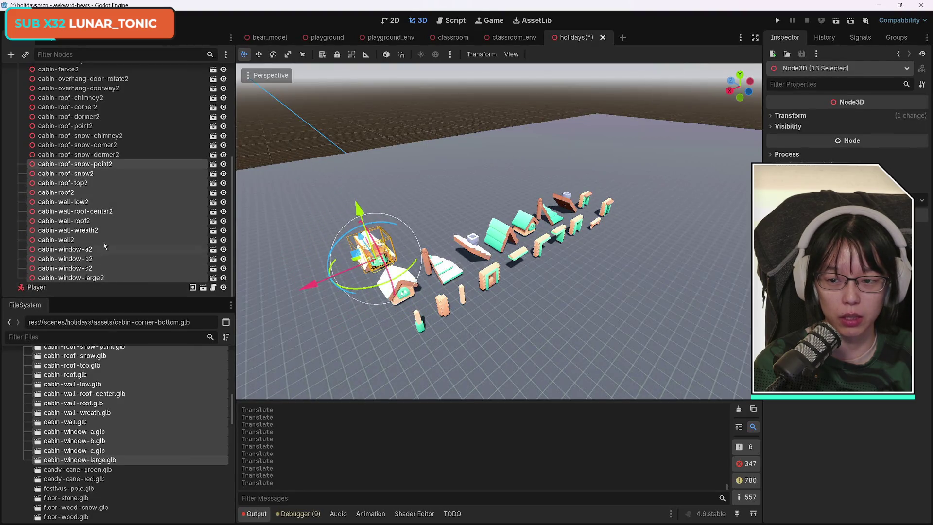
{"action": "left_click", "coordinate": [78, 173]}
{"action": "left_click", "coordinate": [97, 277], "text": "shift"}
{"action": "left_click_drag", "start_coordinate": [303, 287], "coordinate": [357, 275]}
- Slide the 11 pieces from cabin-roof-top2 along X, undo a bad move, and shift the last 7 left
{"action": "left_click", "coordinate": [91, 183]}
{"action": "left_click", "coordinate": [103, 277], "text": "shift"}
{"action": "mouse_move", "coordinate": [387, 245]}
{"action": "left_mouse_down"}
{"action": "mouse_move", "coordinate": [403, 252]}
{"action": "mouse_move", "coordinate": [395, 254]}
{"action": "mouse_move", "coordinate": [474, 232]}
{"action": "left_mouse_up"}
{"action": "left_click", "coordinate": [88, 194]}
{"action": "left_click", "coordinate": [106, 275], "text": "shift"}
{"action": "left_click", "coordinate": [73, 202]}
{"action": "left_click", "coordinate": [103, 278], "text": "shift"}
{"action": "left_click", "coordinate": [75, 212]}
{"action": "left_click", "coordinate": [102, 276], "text": "shift"}
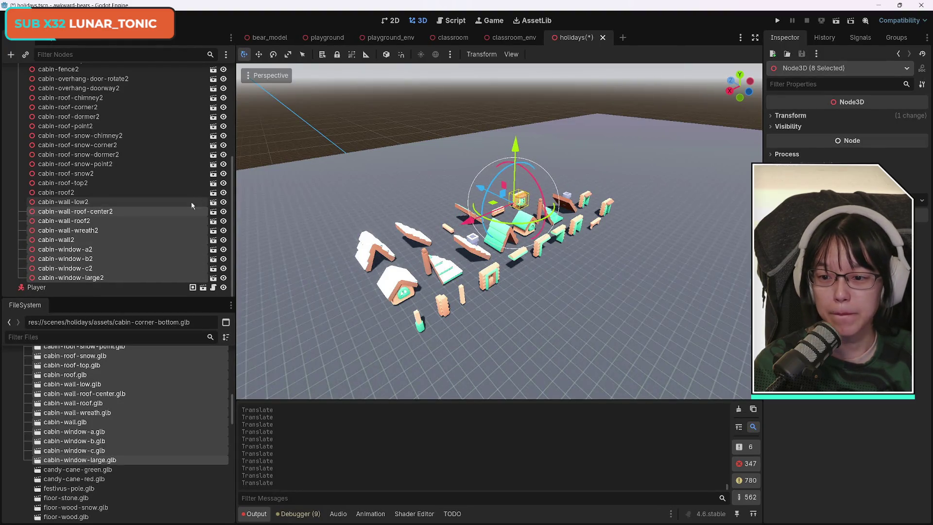
{"action": "key", "text": "ctrl+z"}
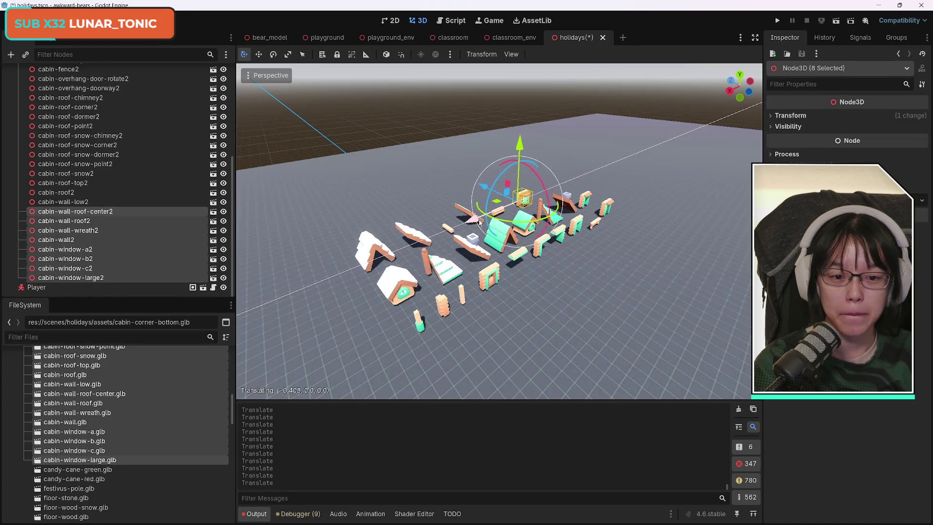
{"action": "left_click", "coordinate": [75, 211], "text": "ctrl"}
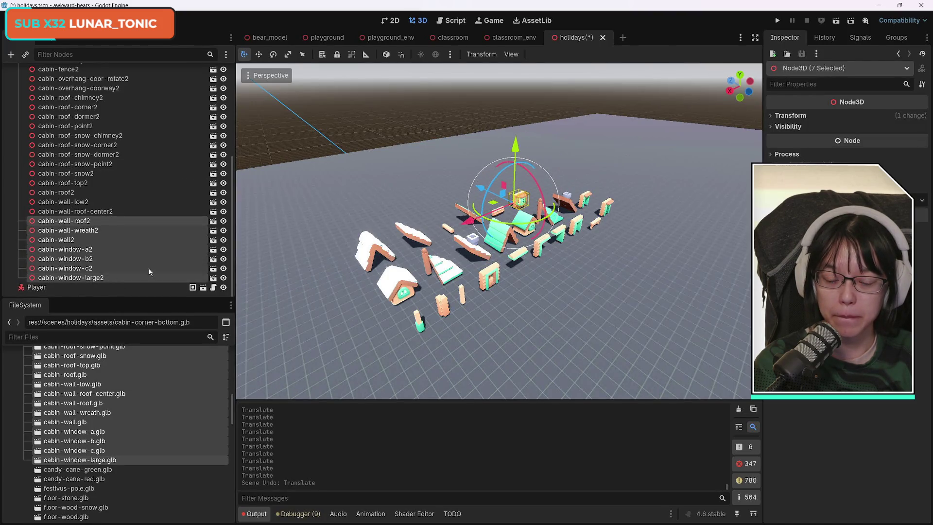
{"action": "mouse_move", "coordinate": [475, 221]}
{"action": "left_mouse_down"}
{"action": "mouse_move", "coordinate": [504, 211]}
{"action": "mouse_move", "coordinate": [492, 214]}
{"action": "left_mouse_up"}
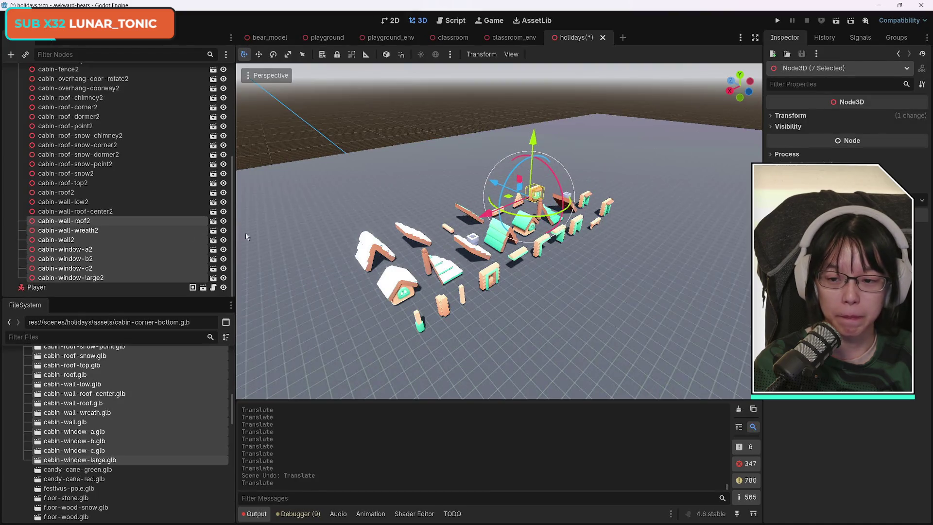
- Move the 5 pieces from cabin-wall2 along Z and the 4 window pieces along X
{"action": "left_click", "coordinate": [88, 230]}
{"action": "left_click", "coordinate": [100, 278], "text": "shift"}
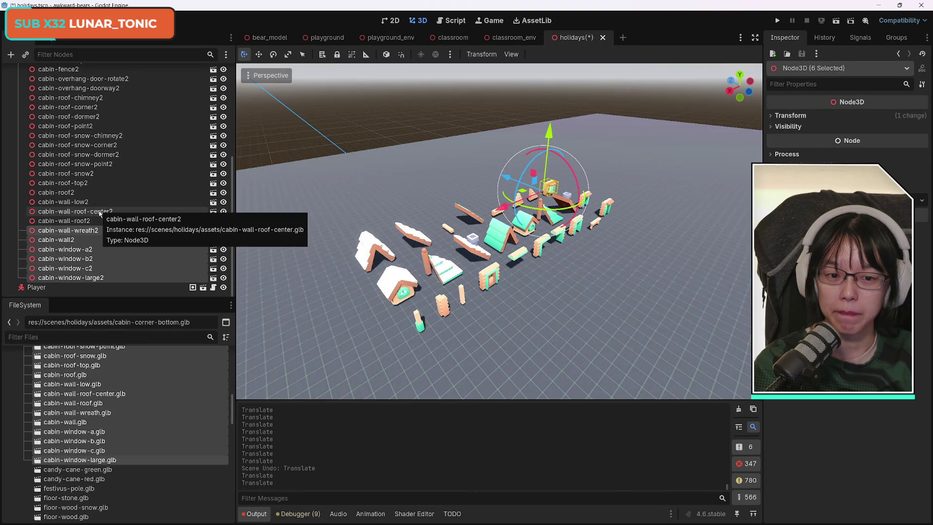
{"action": "left_click", "coordinate": [92, 242]}
{"action": "left_click", "coordinate": [101, 279], "text": "shift"}
{"action": "left_click_drag", "start_coordinate": [507, 175], "coordinate": [488, 183]}
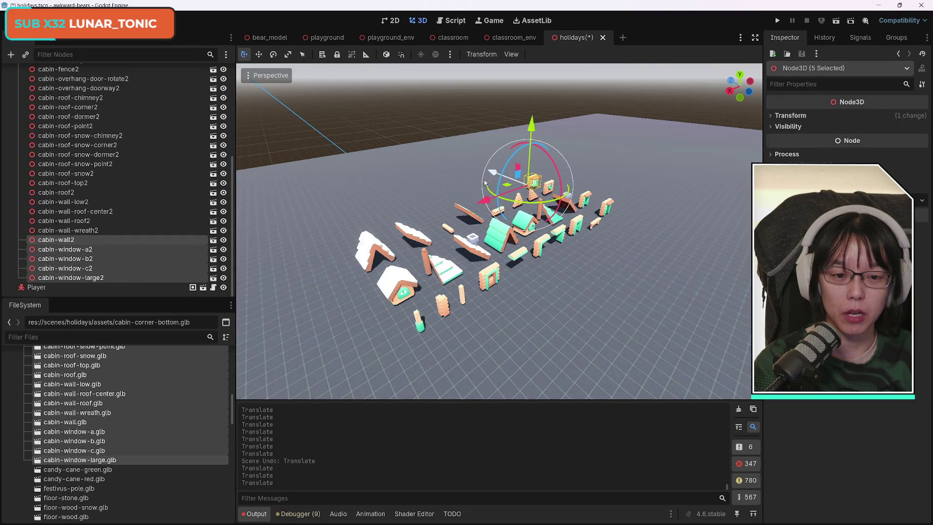
{"action": "left_click", "coordinate": [73, 249]}
{"action": "left_click", "coordinate": [99, 281], "text": "shift"}
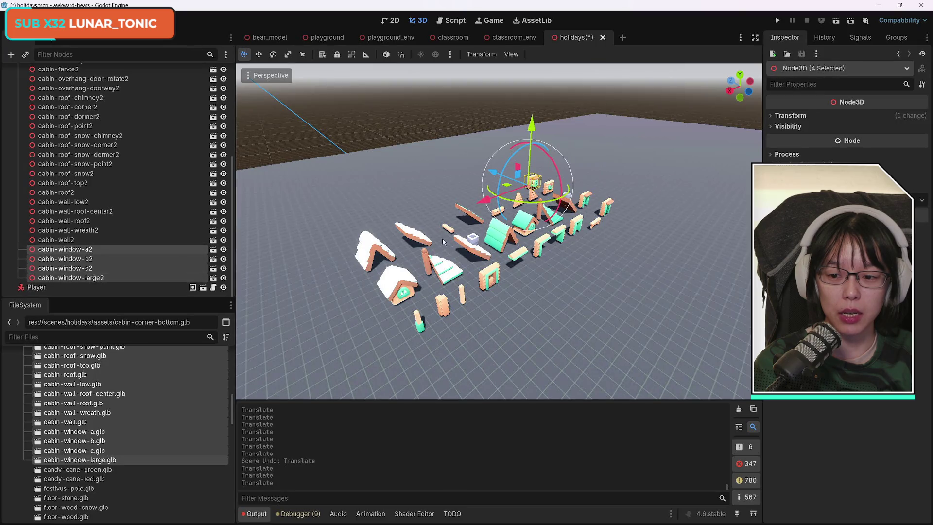
{"action": "left_click_drag", "start_coordinate": [487, 199], "coordinate": [437, 227]}
- Slide cabin-window-c2 and cabin-window-large2 left, then move cabin-window-large2 further left on its own
{"action": "left_click", "coordinate": [72, 259]}
{"action": "left_click", "coordinate": [89, 279], "text": "shift"}
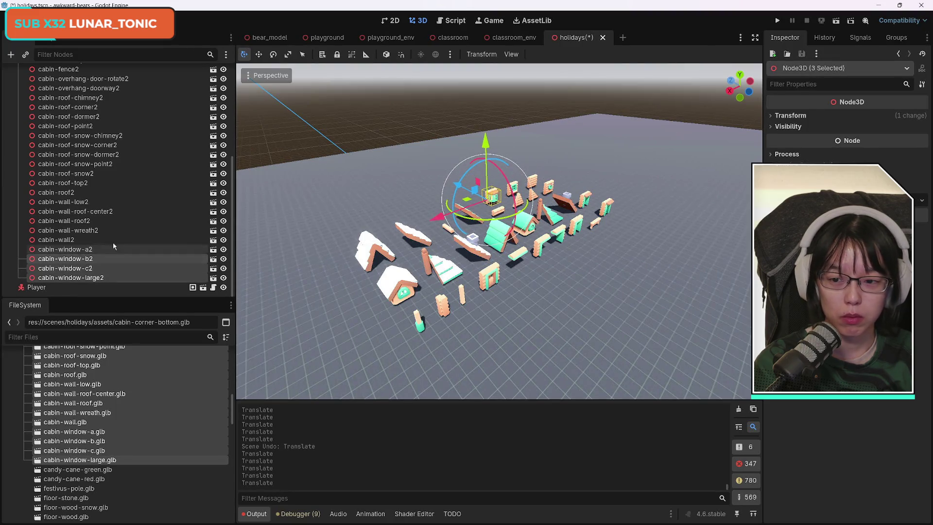
{"action": "left_click", "coordinate": [90, 269]}
{"action": "left_click", "coordinate": [88, 278], "text": "shift"}
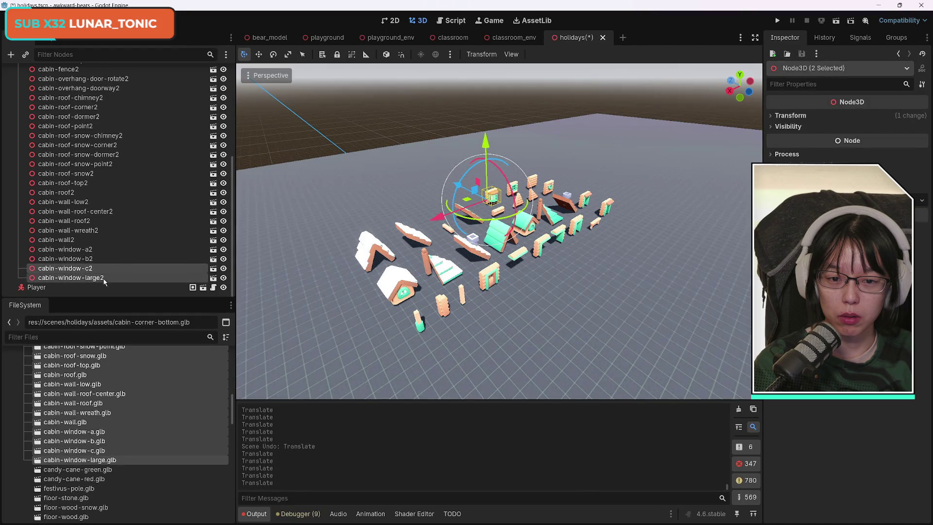
{"action": "left_click_drag", "start_coordinate": [429, 215], "coordinate": [405, 221]}
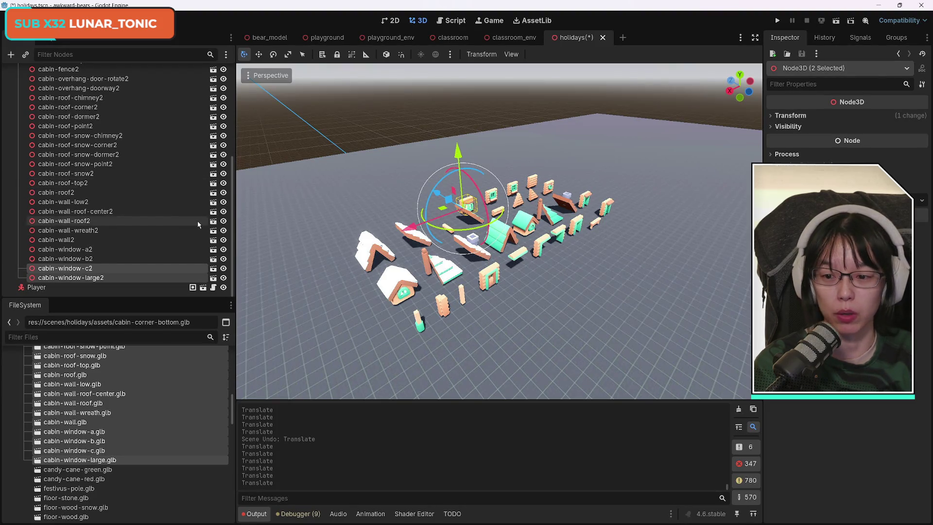
{"action": "left_click", "coordinate": [207, 264], "text": "ctrl"}
{"action": "left_click_drag", "start_coordinate": [436, 238], "coordinate": [410, 247]}
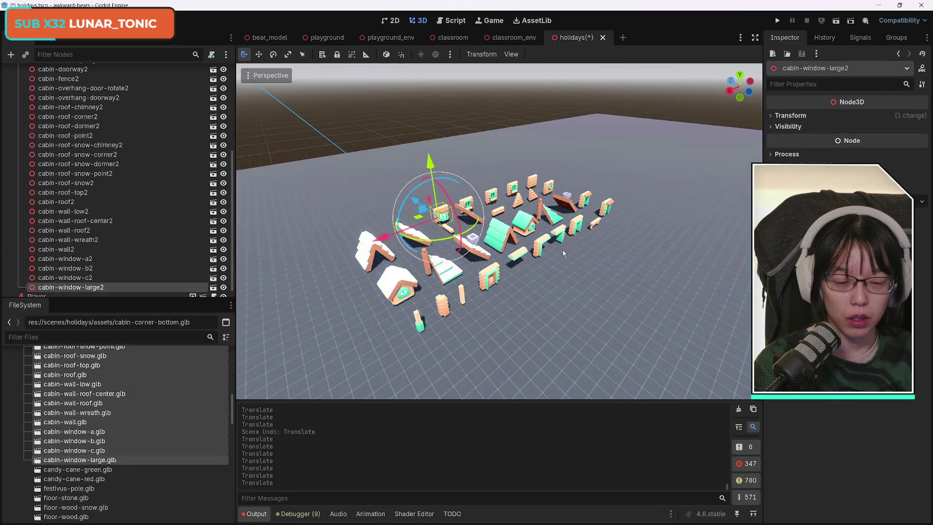
- Save the holidays scene and set the image viewer window aside
{"action": "key", "text": "ctrl+s"}
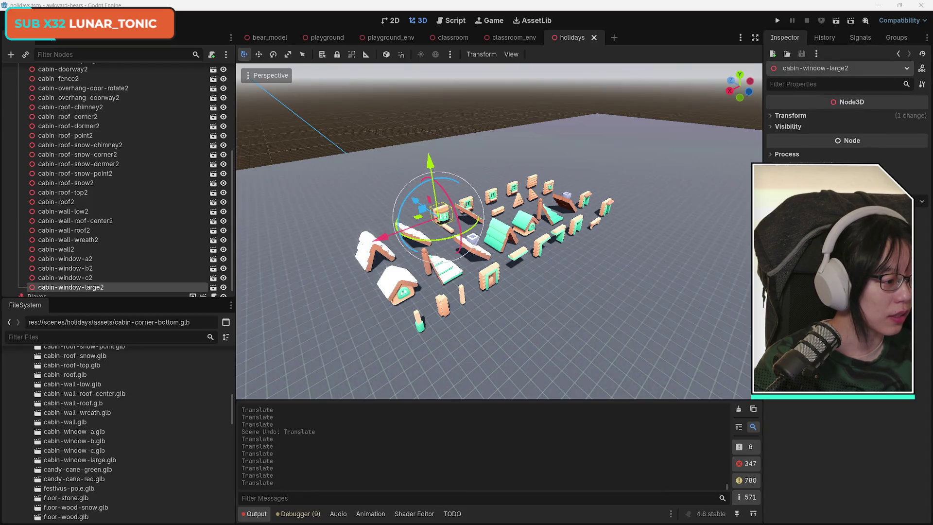
{"action": "key", "text": "alt+Tab"}
{"action": "left_click_drag", "start_coordinate": [630, 68], "coordinate": [632, 78]}
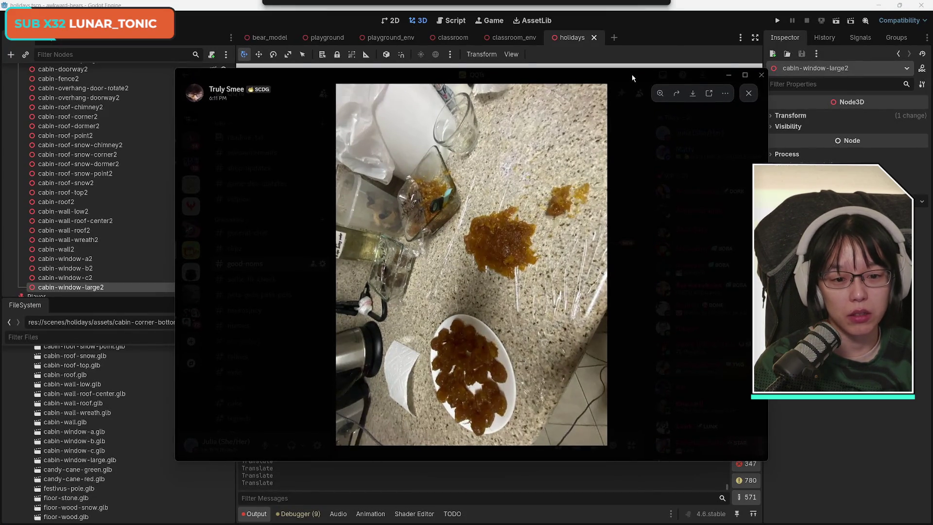
{"action": "key", "text": "alt+Tab"}
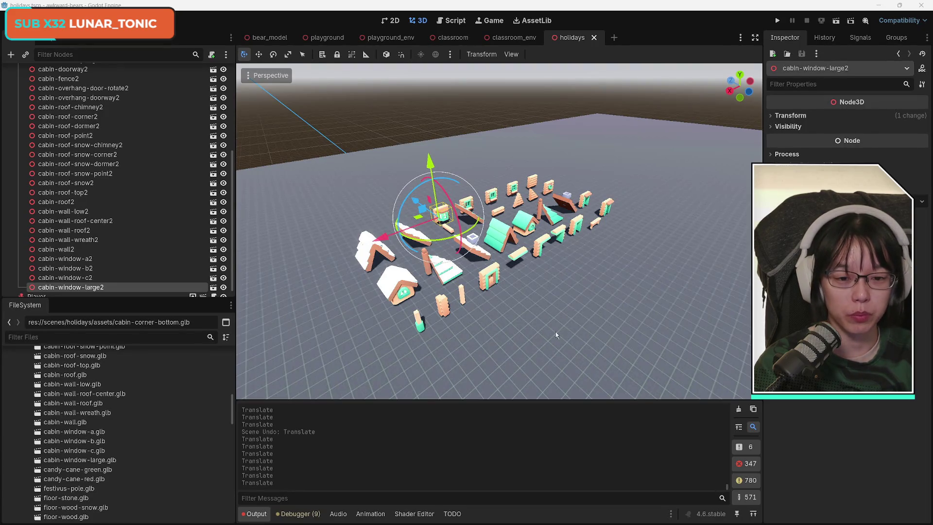
- Save the scene again with the pieces in view and collapse the Cabin Pieces group
{"action": "mouse_move", "coordinate": [569, 294]}
{"action": "left_mouse_down"}
{"action": "mouse_move", "coordinate": [491, 264]}
{"action": "mouse_move", "coordinate": [595, 276]}
{"action": "left_mouse_up"}
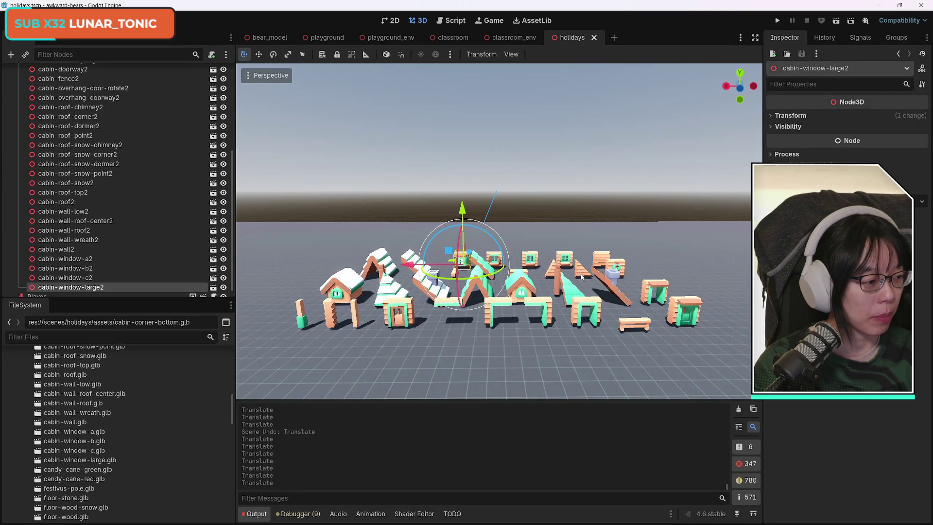
{"action": "key", "text": "ctrl+s"}
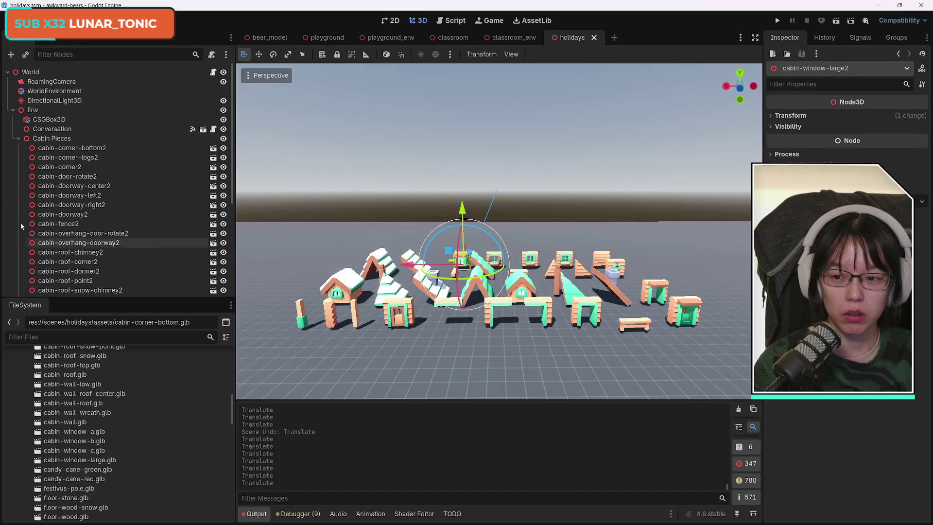
{"action": "left_click", "coordinate": [18, 139]}
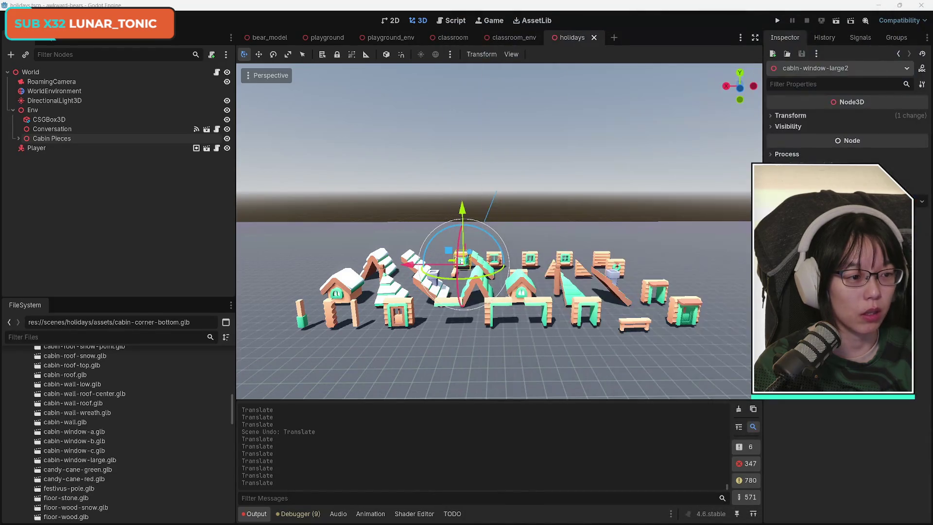
{"action": "key", "text": "alt+Tab"}
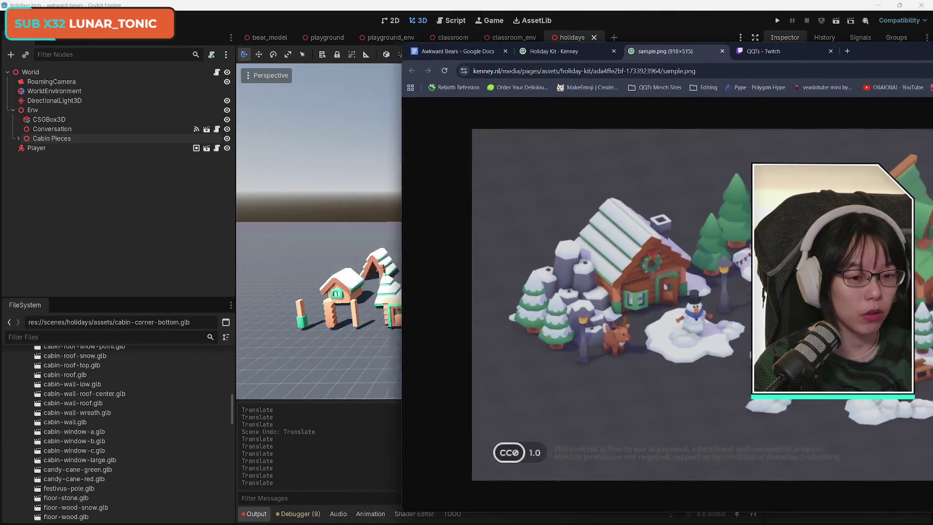
{"action": "key", "text": "super+Right"}
{"action": "key", "text": "Return"}
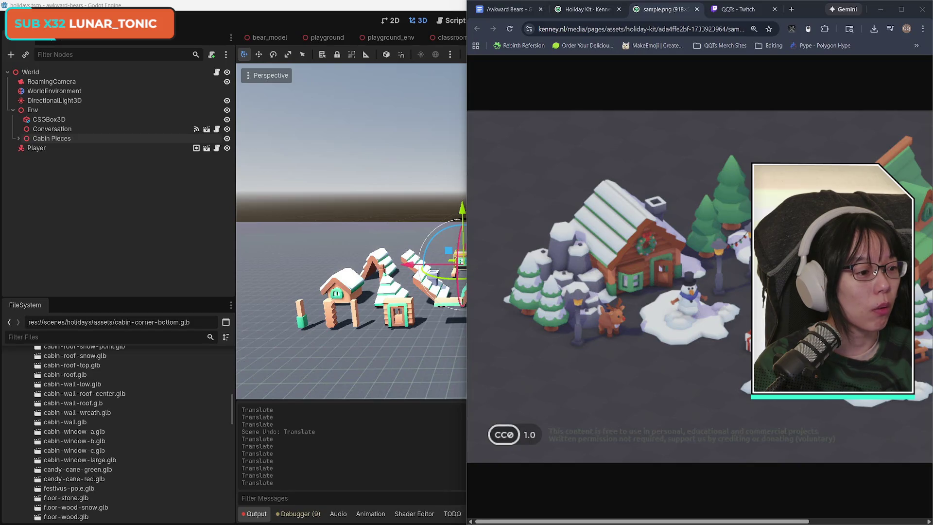
{"action": "key", "text": "alt+Tab"}
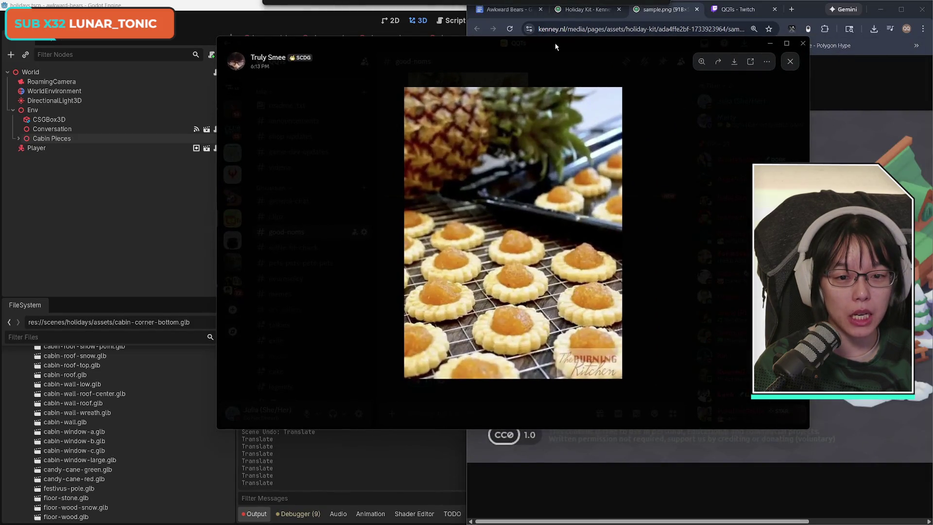
{"action": "key", "text": "alt+Tab"}
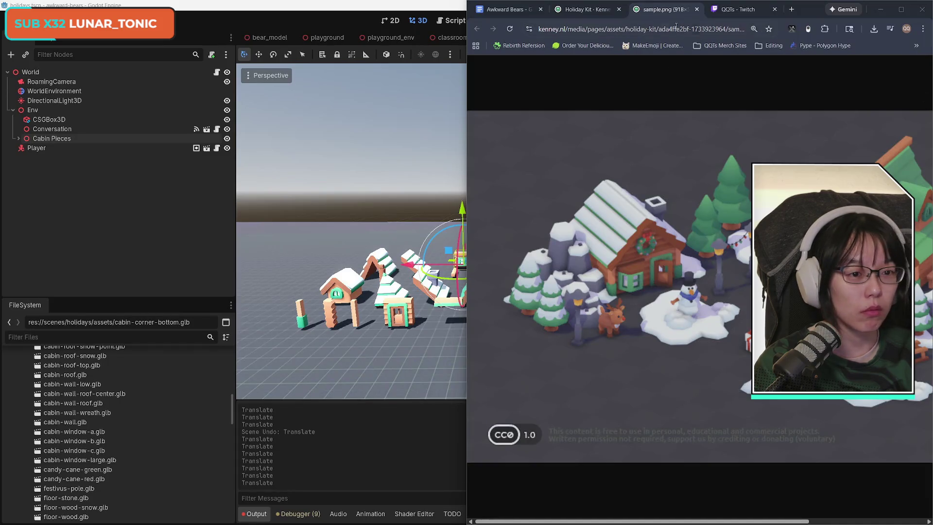
{"action": "mouse_move", "coordinate": [803, 1]}
{"action": "left_mouse_down"}
{"action": "mouse_move", "coordinate": [803, 57]}
{"action": "mouse_move", "coordinate": [783, 43]}
{"action": "mouse_move", "coordinate": [787, 35]}
{"action": "left_mouse_up"}
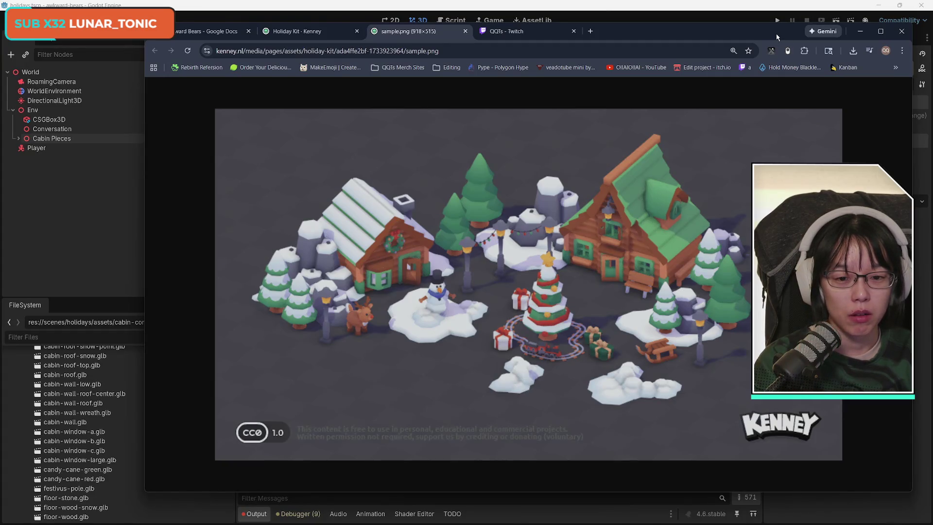
{"action": "left_click", "coordinate": [860, 31]}
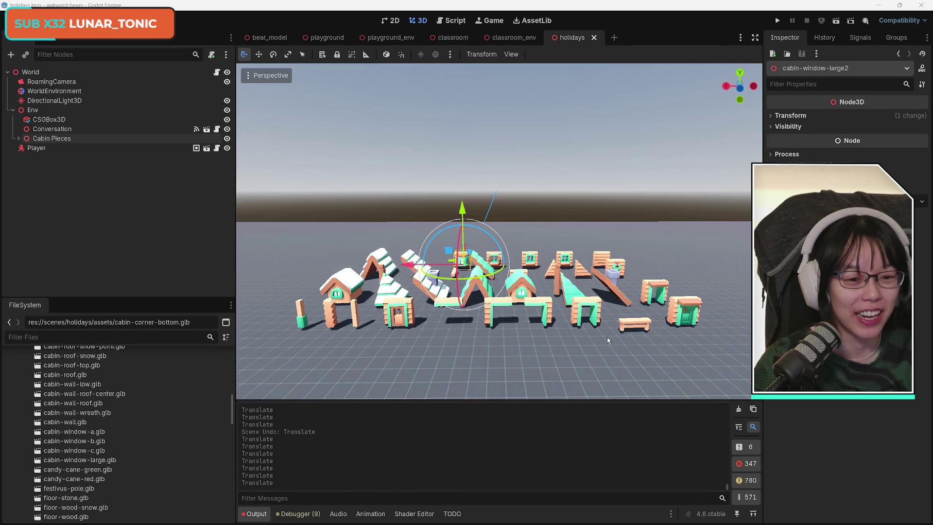
- Frame all the cabin pieces in the viewport and collapse the Cabin Pieces group
{"action": "left_click", "coordinate": [682, 319]}
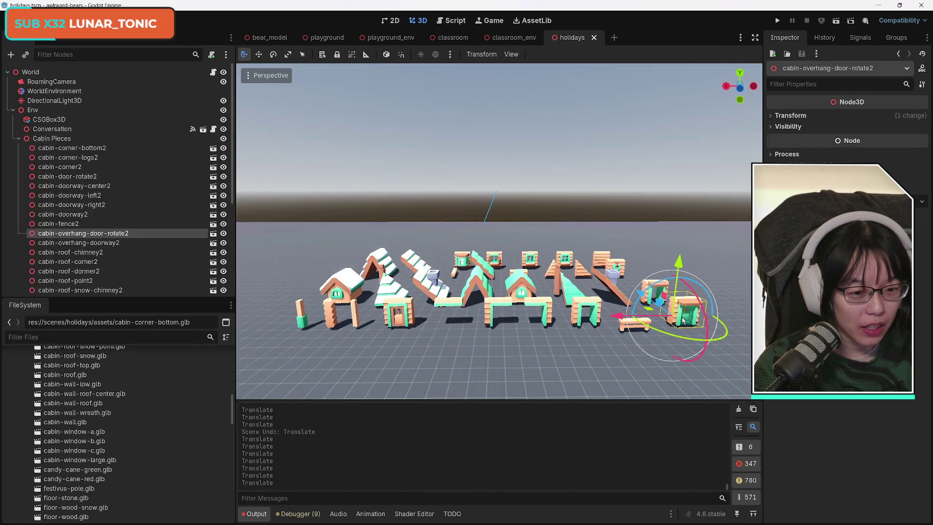
{"action": "key", "text": "s"}
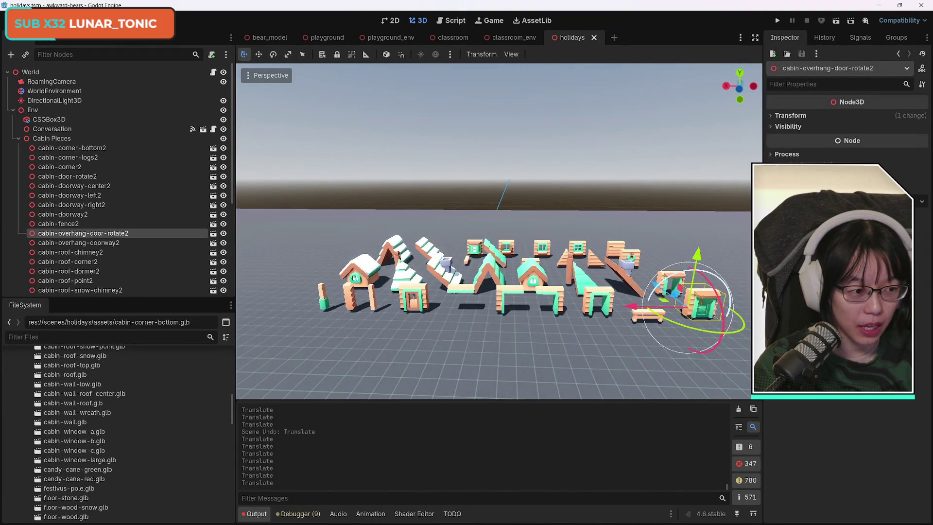
{"action": "key", "text": "d"}
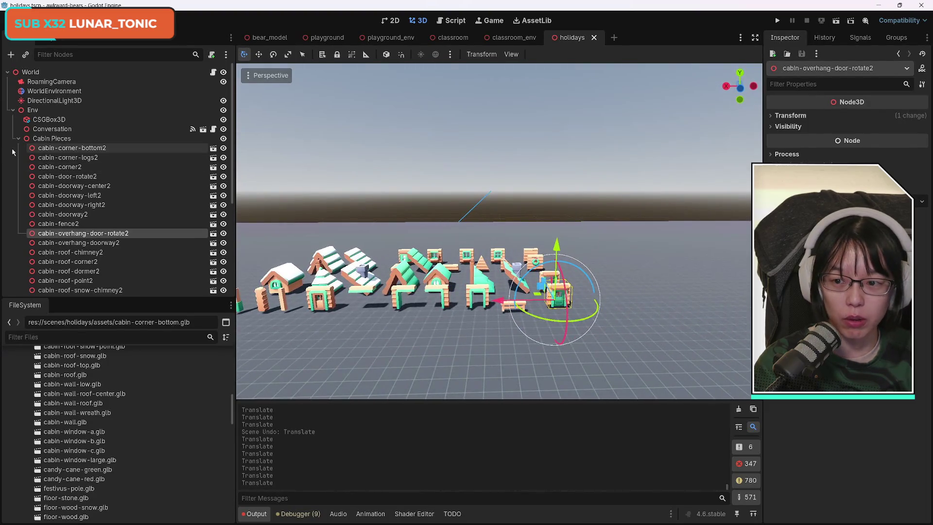
{"action": "left_click", "coordinate": [18, 139]}
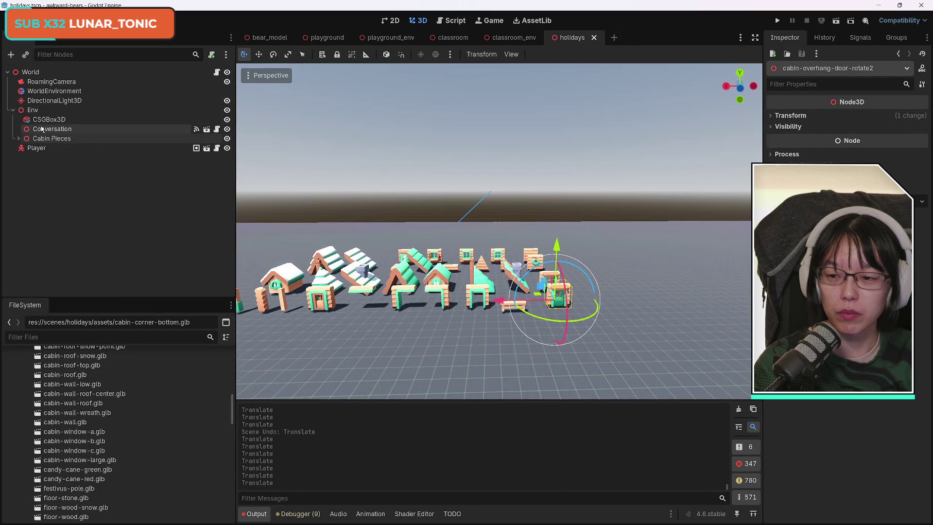
- Add a Node3D under Env above Cabin Pieces, rename it Cabin1, and save the scene
{"action": "left_click", "coordinate": [10, 55]}
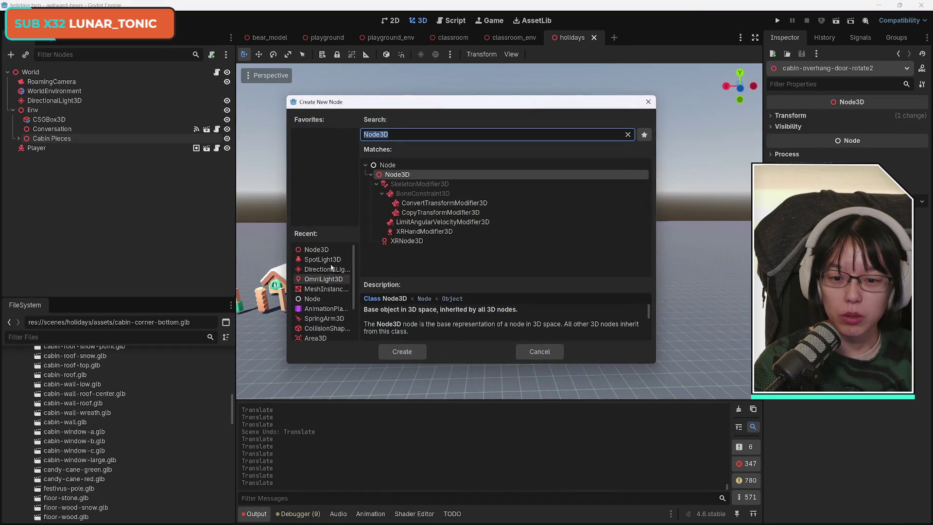
{"action": "left_click", "coordinate": [402, 352]}
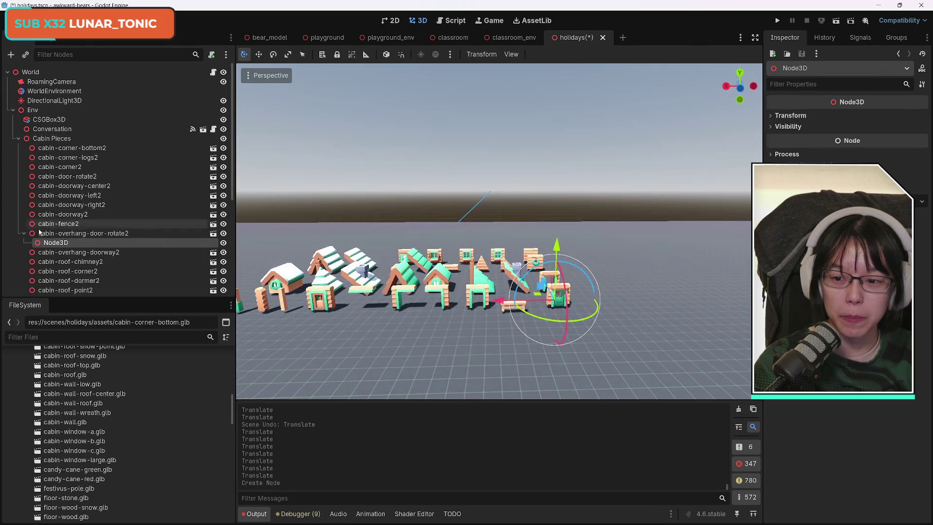
{"action": "left_click_drag", "start_coordinate": [54, 244], "coordinate": [57, 140]}
{"action": "double_click", "coordinate": [51, 139]}
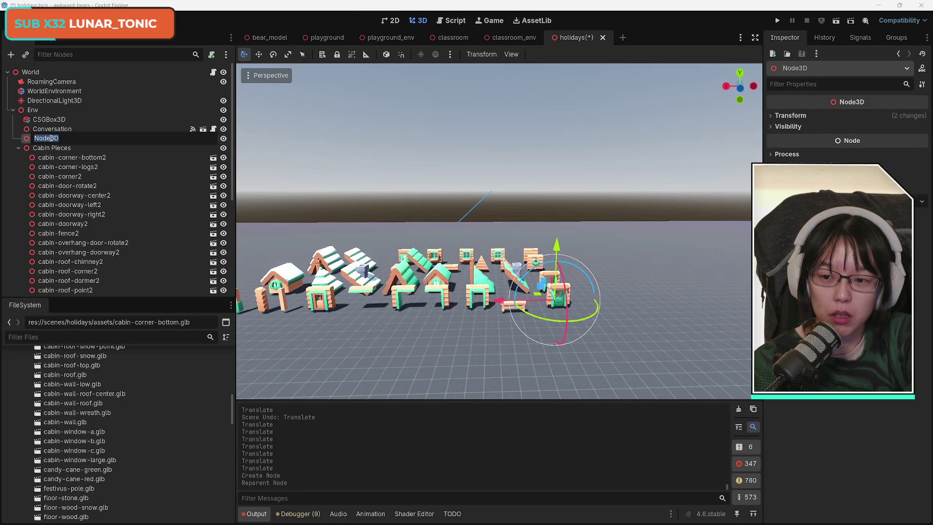
{"action": "type", "text": "Cabin"}
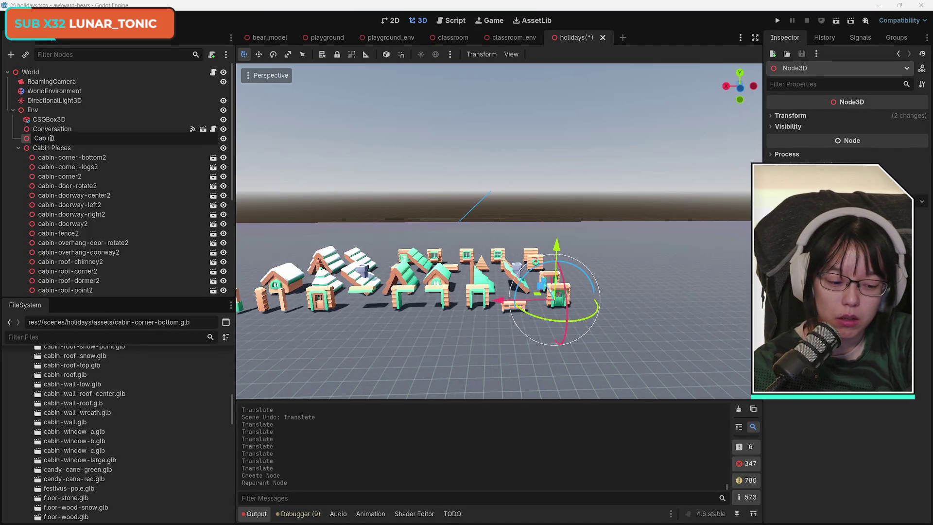
{"action": "key", "text": "Return"}
{"action": "key", "text": "ctrl+s"}
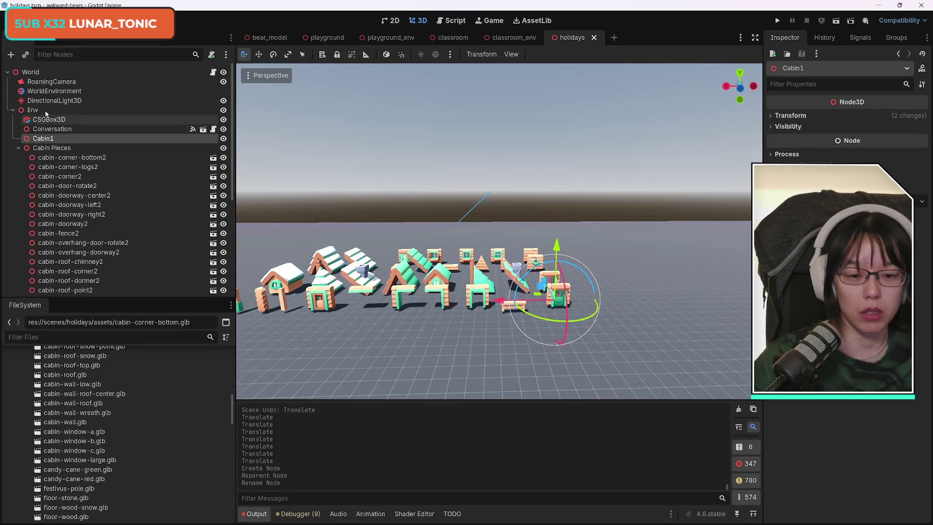
{"action": "left_click", "coordinate": [554, 294]}
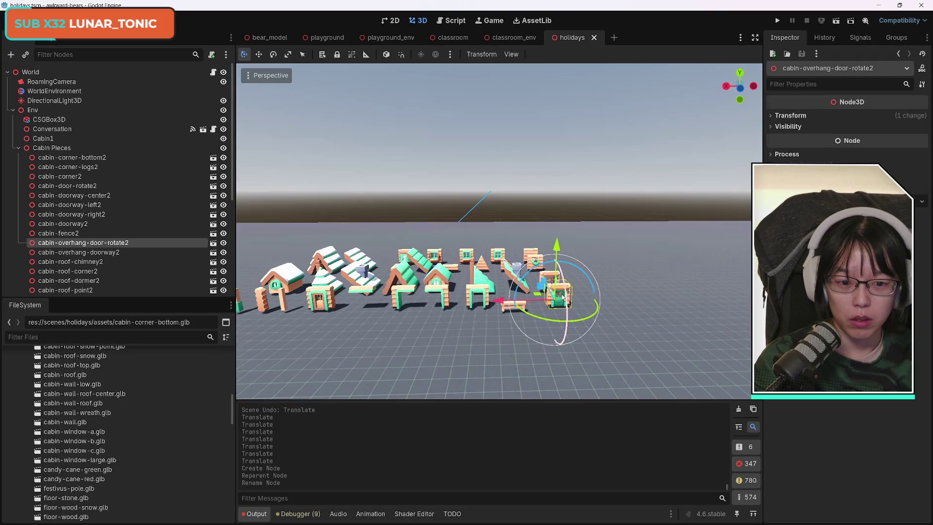
- Duplicate cabin-overhang-door-rotate2 and move the original into Cabin1
{"action": "left_click_drag", "start_coordinate": [484, 326], "coordinate": [528, 319]}
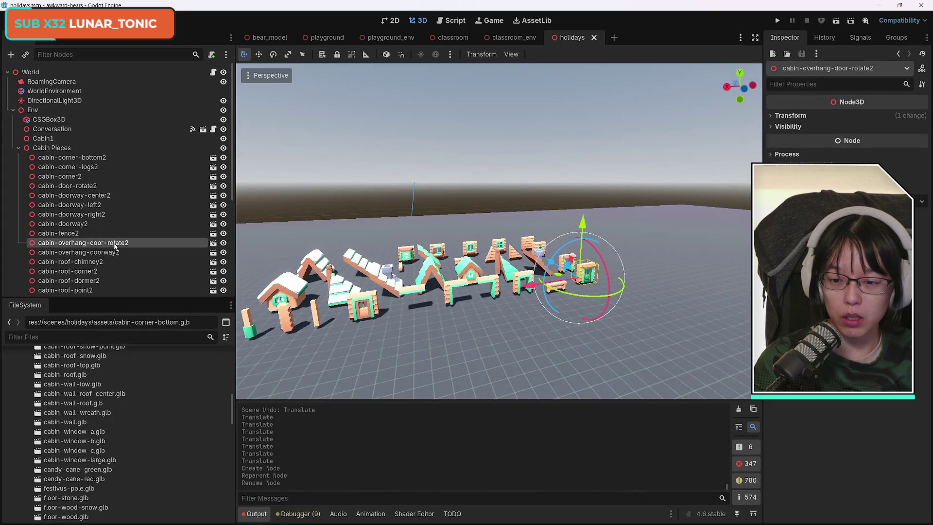
{"action": "key", "text": "ctrl+d"}
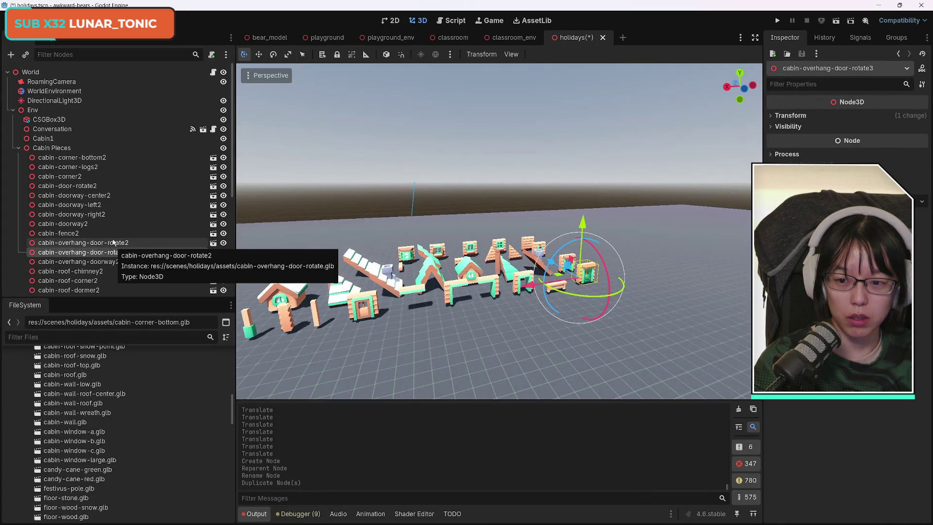
{"action": "mouse_move", "coordinate": [117, 246]}
{"action": "left_mouse_down"}
{"action": "mouse_move", "coordinate": [102, 200]}
{"action": "mouse_move", "coordinate": [107, 140]}
{"action": "left_mouse_up"}
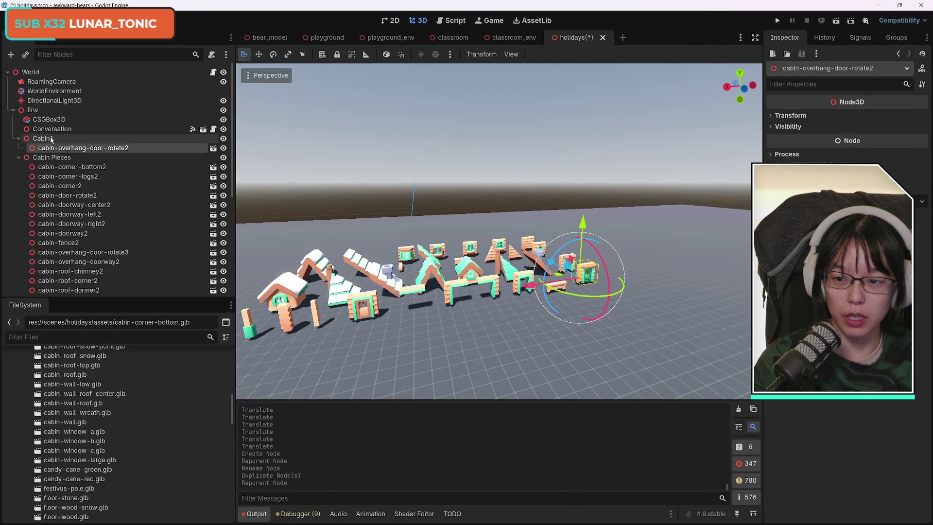
- Bring cabin-overhang-door-rotate2 forward in front of the other pieces, undoing two stray moves
{"action": "mouse_move", "coordinate": [540, 286]}
{"action": "left_mouse_down"}
{"action": "mouse_move", "coordinate": [605, 257]}
{"action": "mouse_move", "coordinate": [712, 328]}
{"action": "mouse_move", "coordinate": [724, 318]}
{"action": "mouse_move", "coordinate": [724, 307]}
{"action": "mouse_move", "coordinate": [634, 330]}
{"action": "mouse_move", "coordinate": [650, 324]}
{"action": "mouse_move", "coordinate": [642, 318]}
{"action": "mouse_move", "coordinate": [510, 350]}
{"action": "mouse_move", "coordinate": [675, 316]}
{"action": "left_mouse_up"}
{"action": "key", "text": "ctrl+z"}
{"action": "mouse_move", "coordinate": [662, 358]}
{"action": "left_mouse_down"}
{"action": "mouse_move", "coordinate": [598, 350]}
{"action": "mouse_move", "coordinate": [593, 370]}
{"action": "mouse_move", "coordinate": [588, 321]}
{"action": "mouse_move", "coordinate": [588, 360]}
{"action": "mouse_move", "coordinate": [570, 297]}
{"action": "mouse_move", "coordinate": [564, 316]}
{"action": "left_mouse_up"}
{"action": "key", "text": "ctrl+z"}
{"action": "left_click_drag", "start_coordinate": [545, 249], "coordinate": [553, 281]}
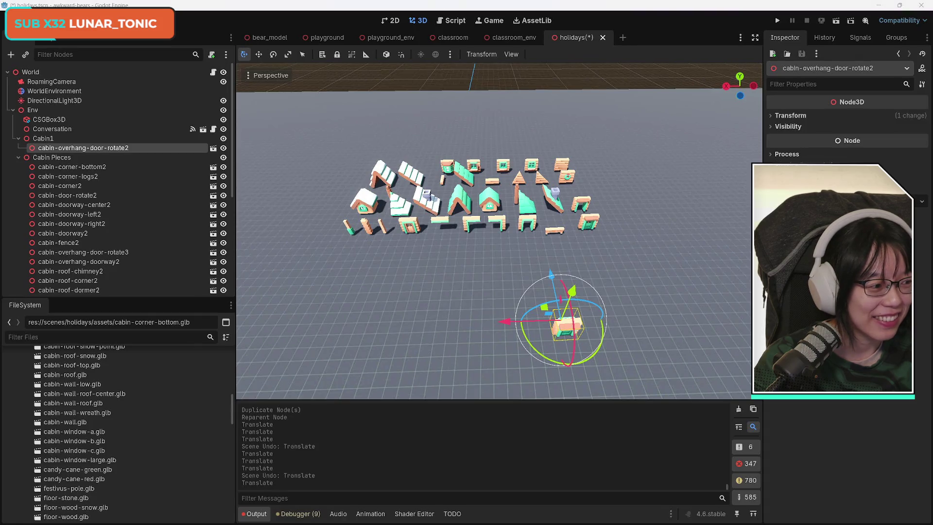
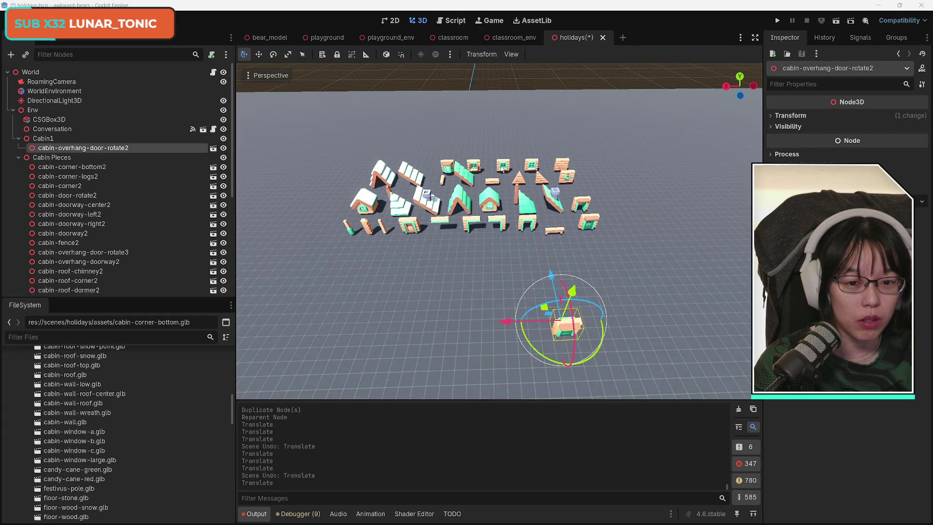
- Duplicate cabin-window-b2 into Cabin1 and place the copy in line beside the overhang door
{"action": "left_click", "coordinate": [502, 168]}
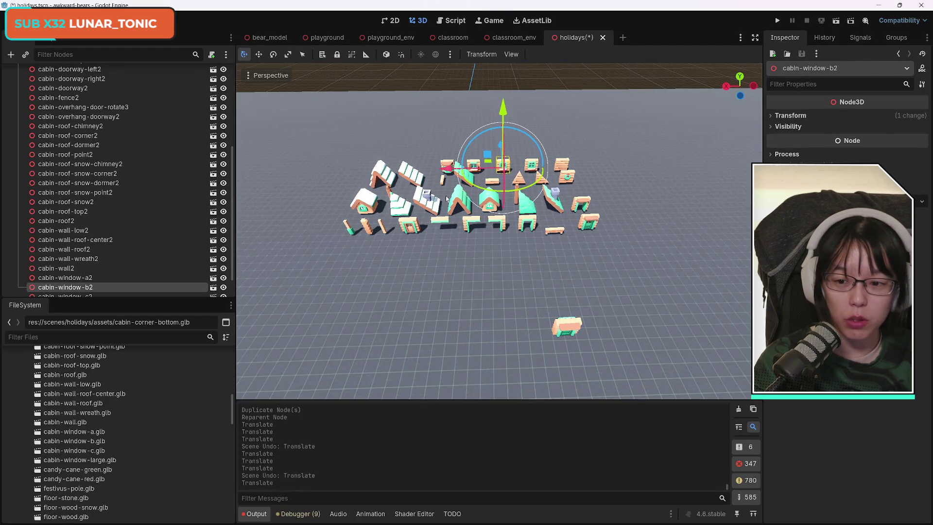
{"action": "key", "text": "ctrl+d"}
{"action": "mouse_move", "coordinate": [110, 284]}
{"action": "left_mouse_down"}
{"action": "mouse_move", "coordinate": [101, 197]}
{"action": "mouse_move", "coordinate": [107, 41]}
{"action": "mouse_move", "coordinate": [108, 236]}
{"action": "mouse_move", "coordinate": [107, 51]}
{"action": "mouse_move", "coordinate": [95, 81]}
{"action": "mouse_move", "coordinate": [99, 147]}
{"action": "mouse_move", "coordinate": [72, 141]}
{"action": "left_mouse_up"}
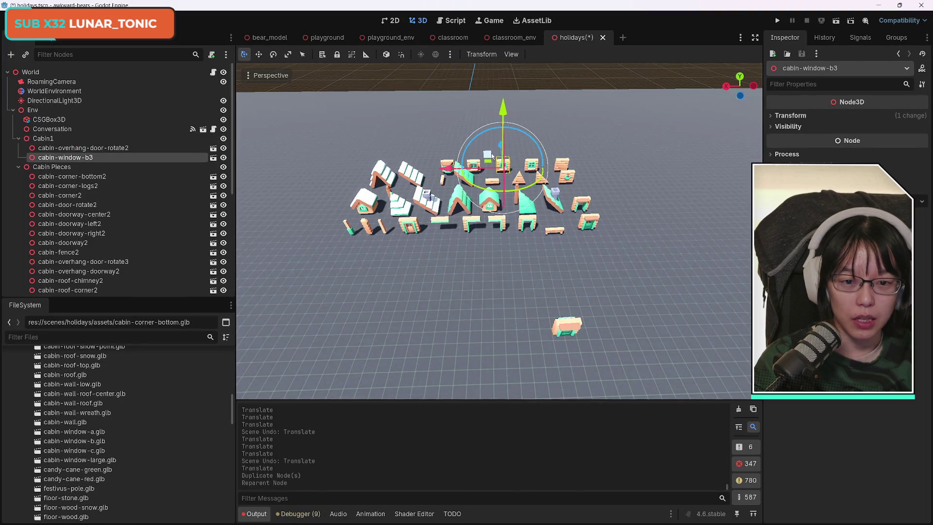
{"action": "left_click_drag", "start_coordinate": [501, 147], "coordinate": [514, 251]}
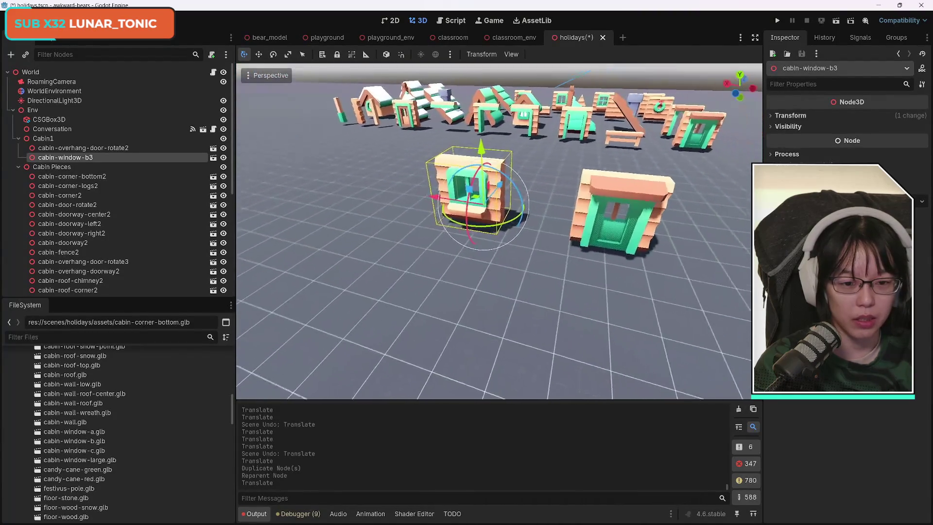
{"action": "left_click_drag", "start_coordinate": [417, 223], "coordinate": [479, 234]}
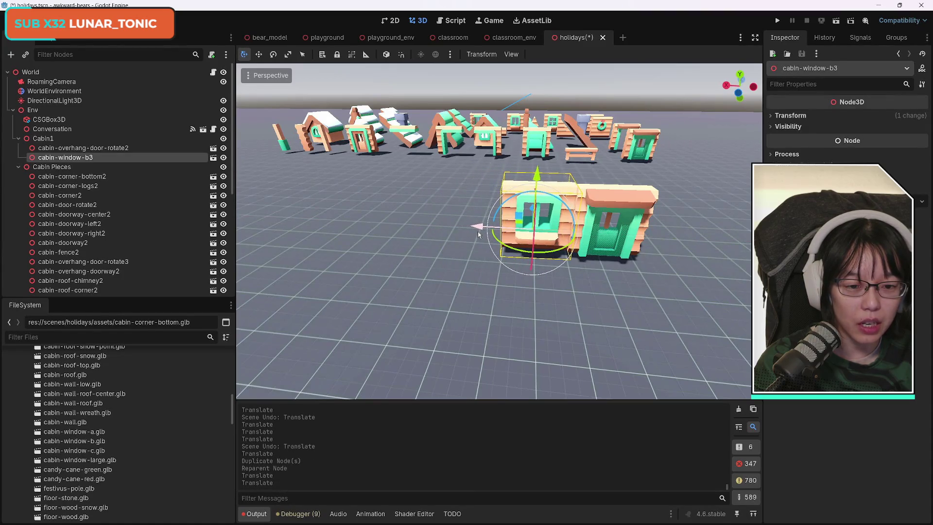
{"action": "left_click_drag", "start_coordinate": [532, 210], "coordinate": [532, 211]}
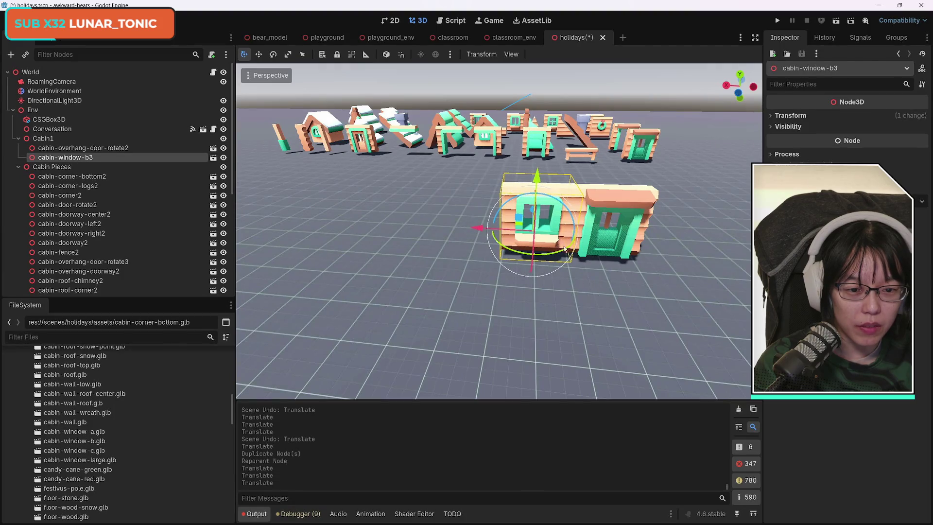
- Make a second window copy and slide it to the door's right side
{"action": "left_click", "coordinate": [78, 148]}
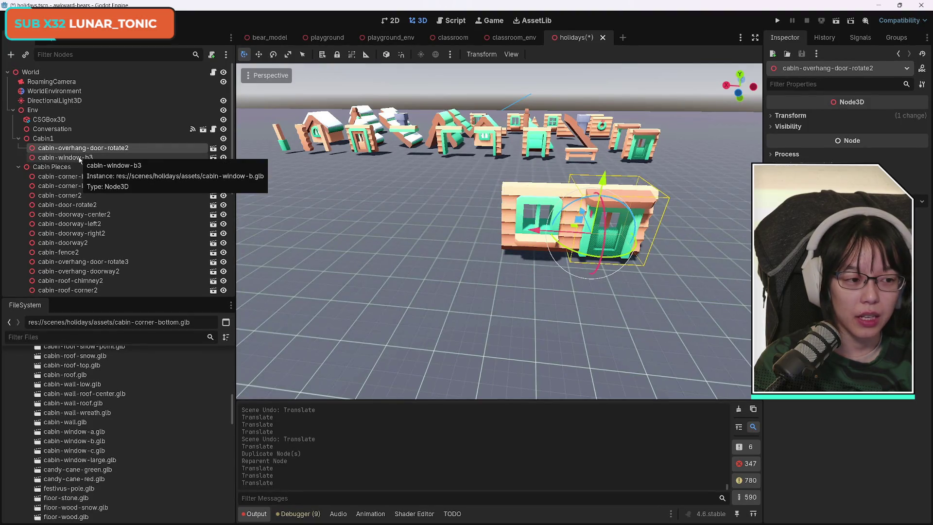
{"action": "left_click", "coordinate": [80, 158]}
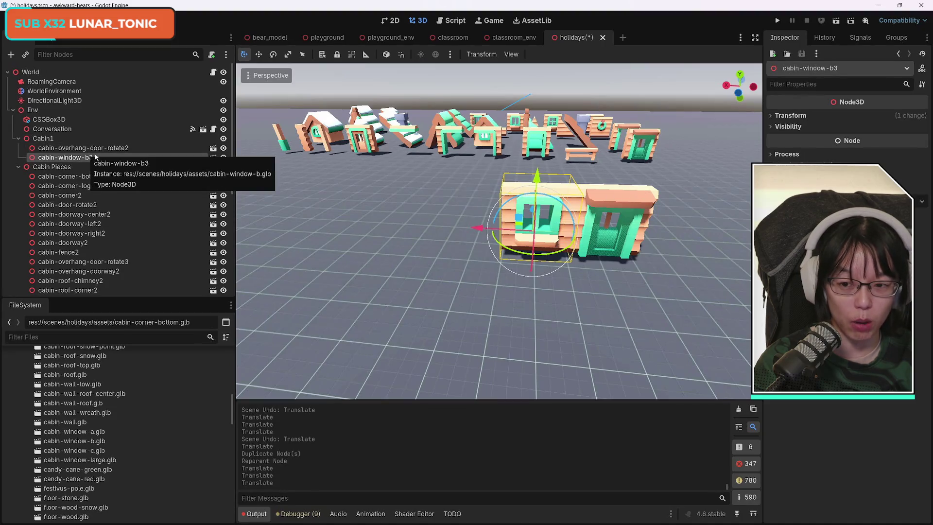
{"action": "key", "text": "ctrl+d"}
{"action": "left_click_drag", "start_coordinate": [547, 241], "coordinate": [592, 241]}
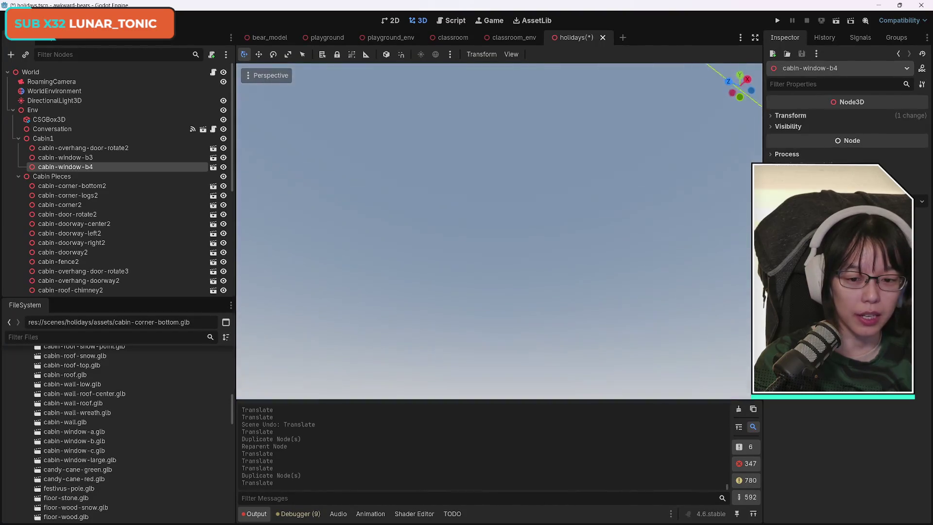
- Nudge cabin-window-b4 along Z so it lines up with the wall
{"action": "key", "text": "f"}
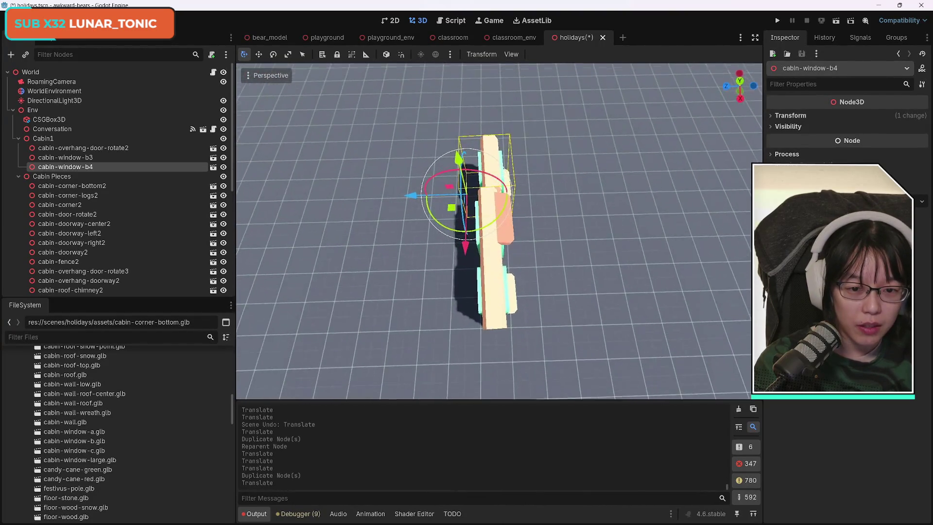
{"action": "scroll", "coordinate": [487, 285], "scroll_direction": "up", "scroll_amount": 3}
{"action": "left_click_drag", "start_coordinate": [402, 262], "coordinate": [396, 261]}
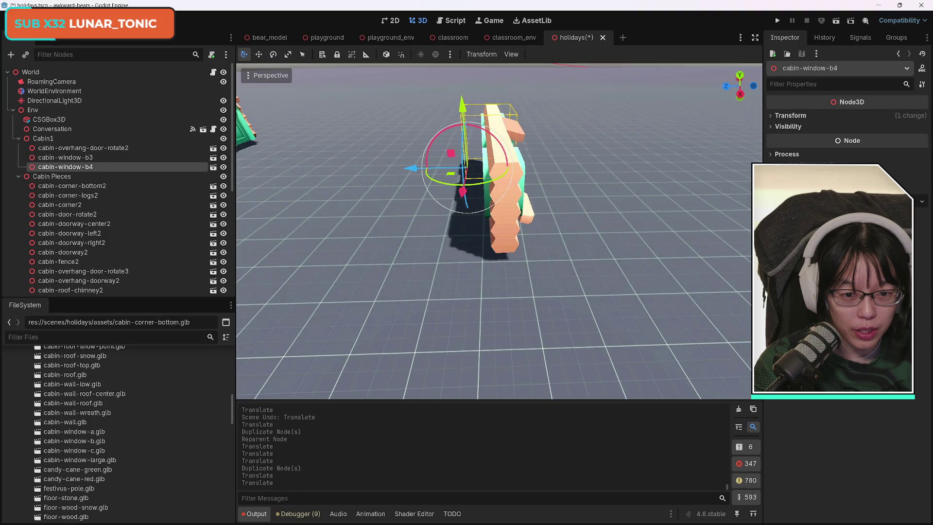
{"action": "left_click_drag", "start_coordinate": [396, 261], "coordinate": [442, 230]}
- Test-move the left window, door and right window together, then undo and reselect the right window
{"action": "left_click", "coordinate": [448, 219]}
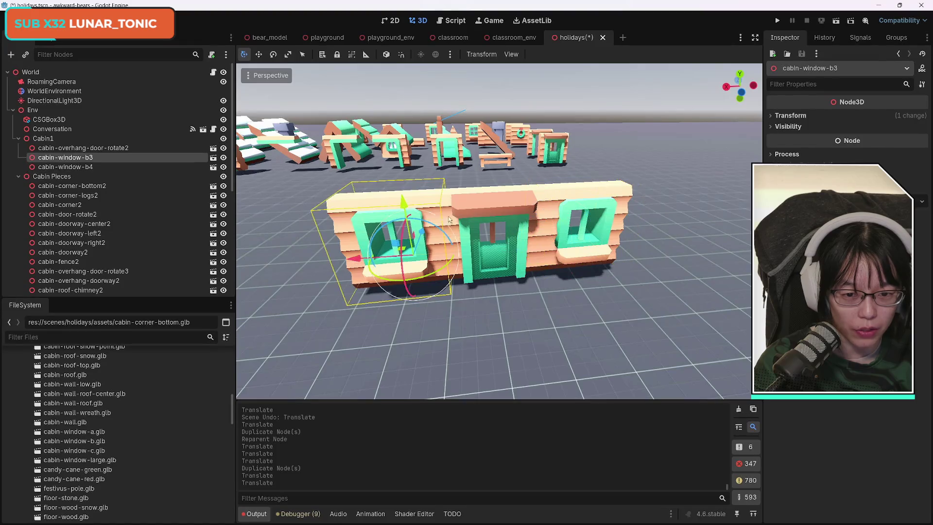
{"action": "left_click", "coordinate": [482, 210], "text": "shift"}
{"action": "left_click", "coordinate": [589, 194], "text": "shift"}
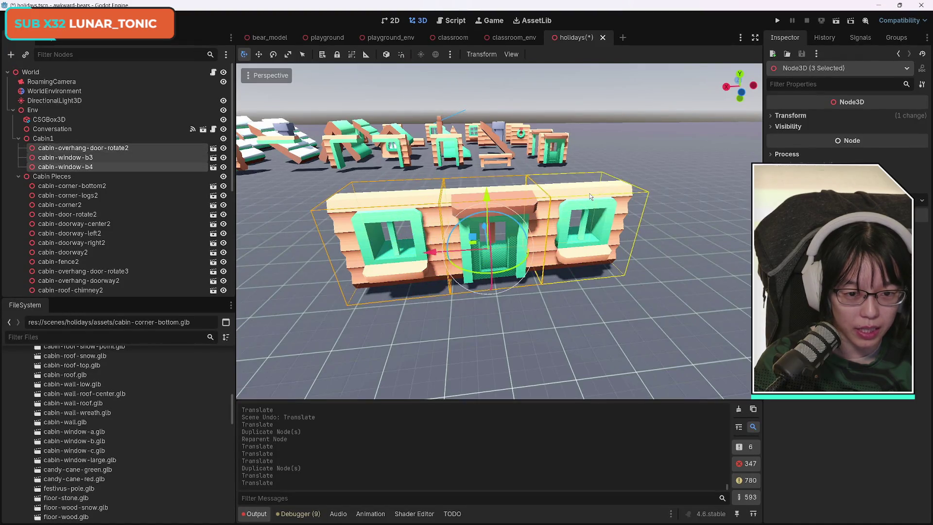
{"action": "left_click_drag", "start_coordinate": [489, 194], "coordinate": [583, 220]}
{"action": "key", "text": "ctrl+z"}
{"action": "left_click", "coordinate": [587, 316]}
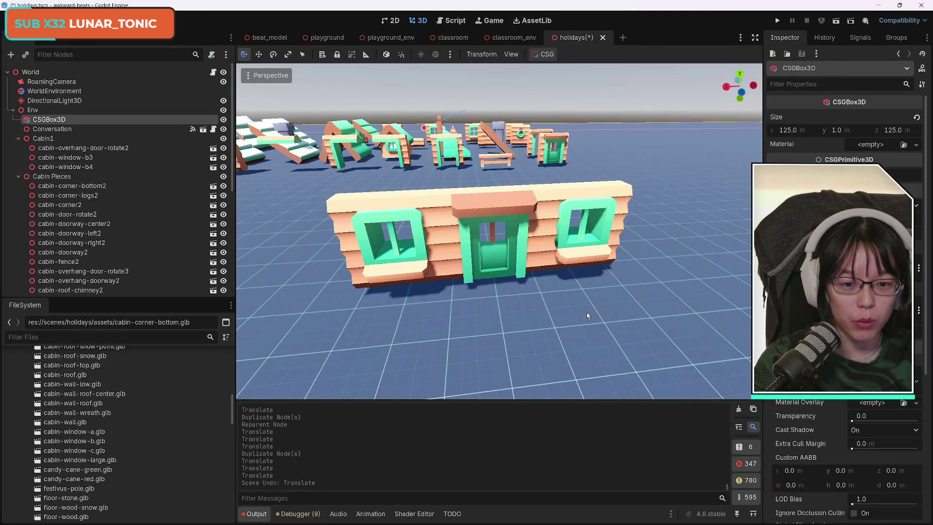
{"action": "left_click", "coordinate": [552, 206]}
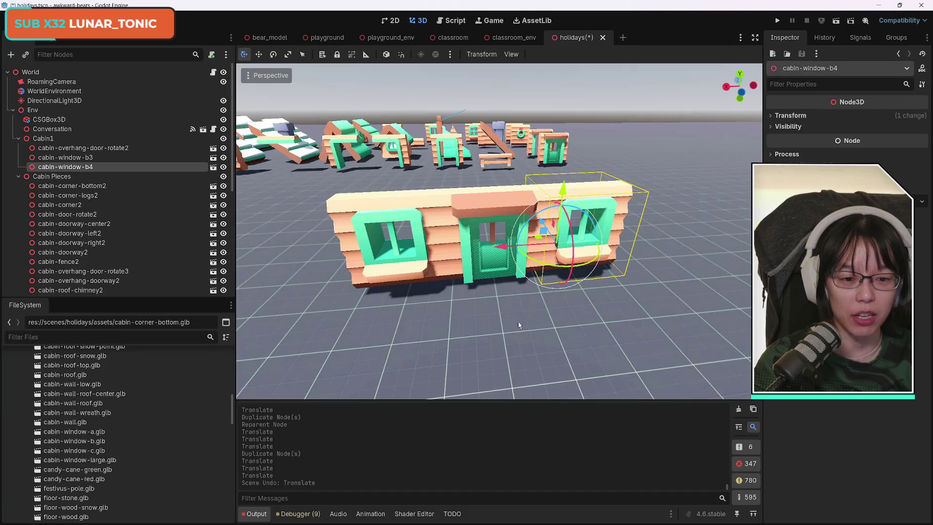
{"action": "key", "text": "f"}
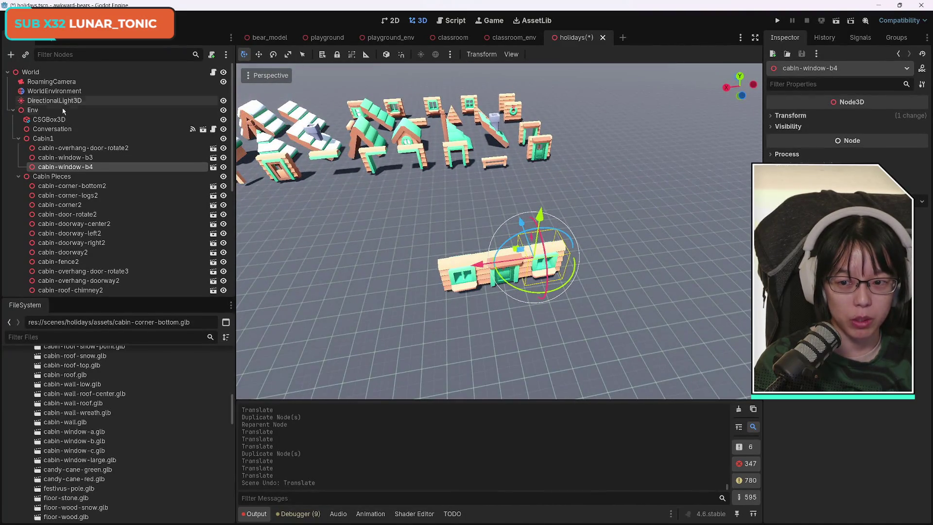
- Save the holidays scene with the window–door–window wall in Cabin1
{"action": "left_click", "coordinate": [91, 139]}
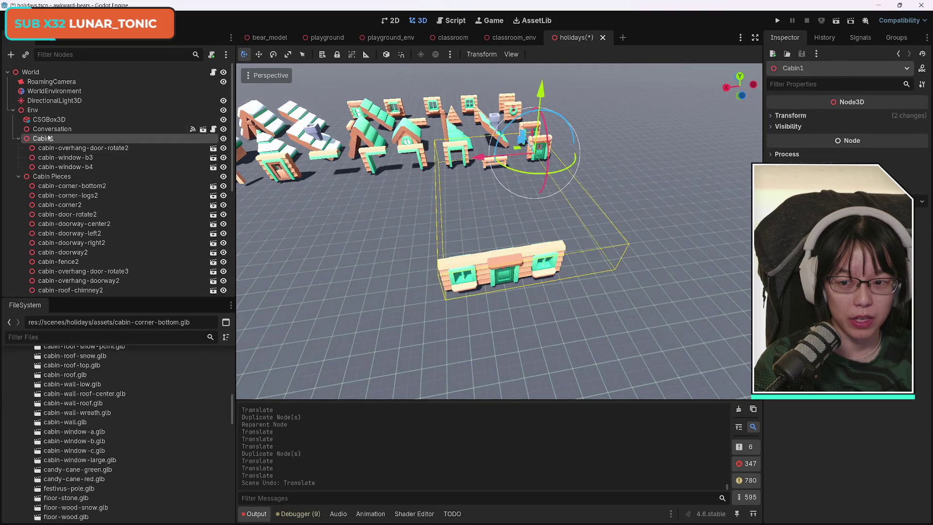
{"action": "left_click", "coordinate": [73, 148]}
{"action": "key", "text": "ctrl+s"}
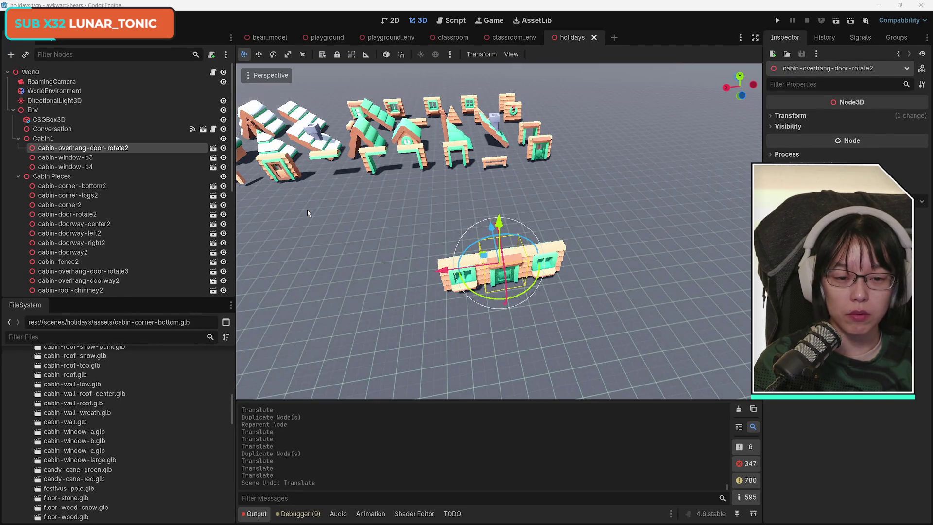
- Fly the viewport camera back to look down on the spare cabin pieces
{"action": "left_click_drag", "start_coordinate": [445, 199], "coordinate": [445, 180]}
{"action": "key", "text": "d"}
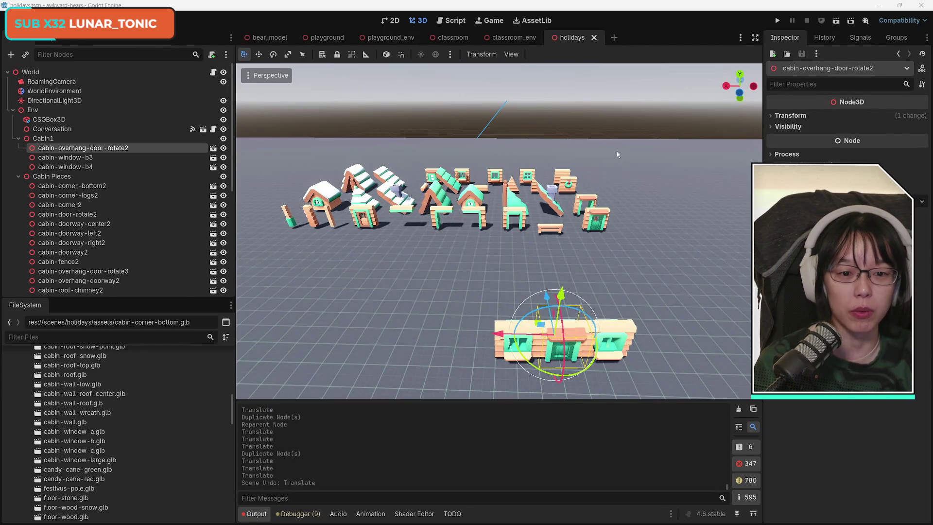
{"action": "left_click_drag", "start_coordinate": [506, 267], "coordinate": [334, 297]}
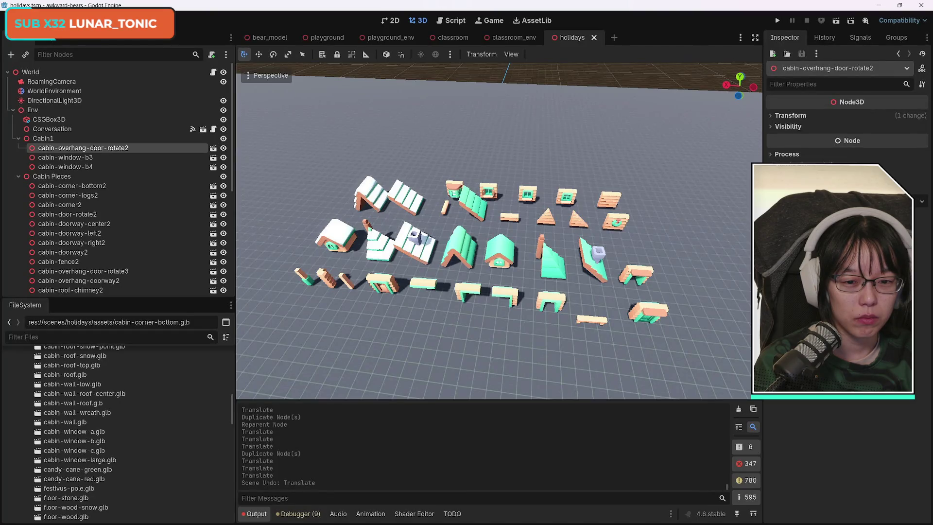
- Duplicate cabin-window-large2 into Cabin1 and bring the copy toward the cabin wall
{"action": "left_click", "coordinate": [452, 192]}
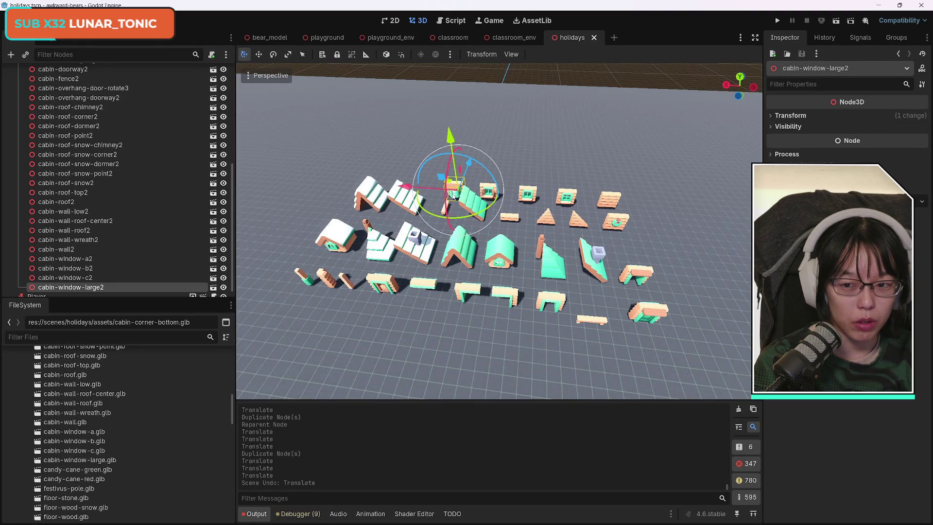
{"action": "key", "text": "ctrl+d"}
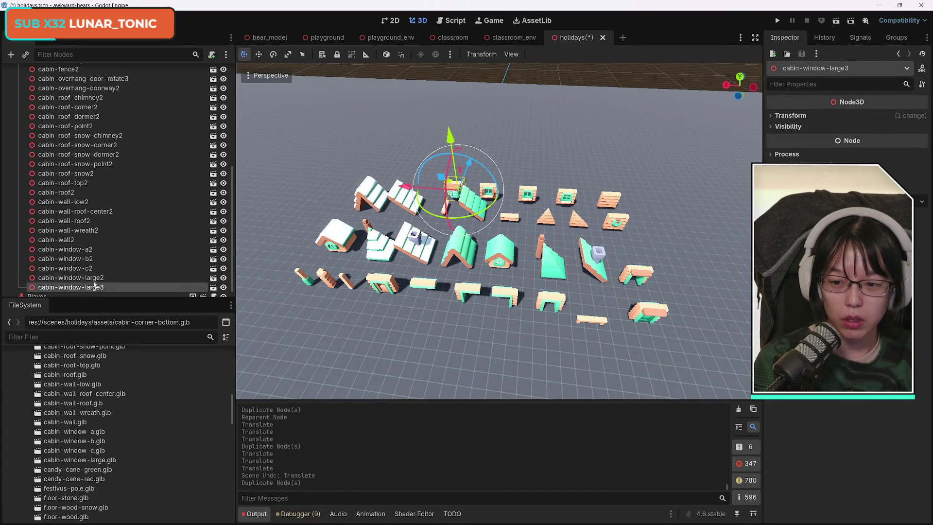
{"action": "mouse_move", "coordinate": [94, 284]}
{"action": "left_mouse_down"}
{"action": "mouse_move", "coordinate": [93, 84]}
{"action": "mouse_move", "coordinate": [94, 154]}
{"action": "left_mouse_up"}
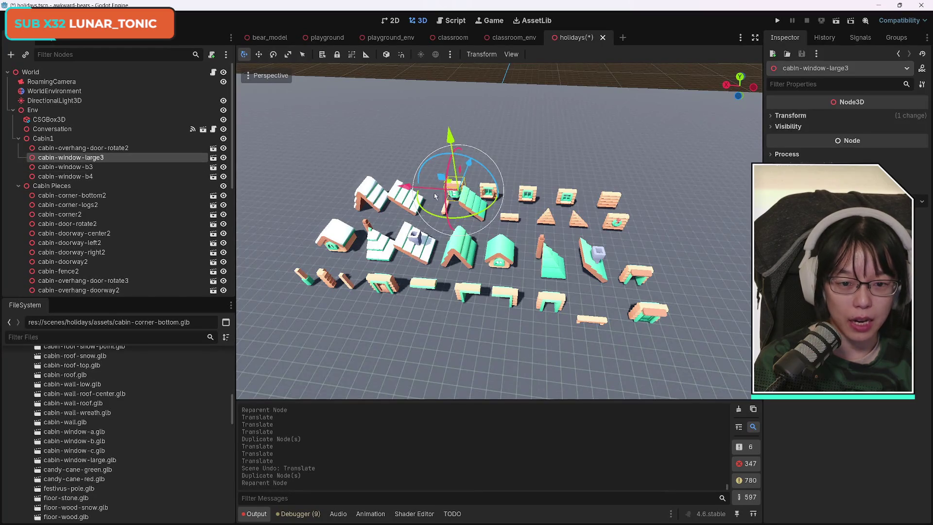
{"action": "mouse_move", "coordinate": [435, 196]}
{"action": "left_mouse_down"}
{"action": "mouse_move", "coordinate": [345, 393]}
{"action": "mouse_move", "coordinate": [368, 363]}
{"action": "mouse_move", "coordinate": [552, 366]}
{"action": "left_mouse_up"}
{"action": "scroll", "coordinate": [368, 363], "scroll_direction": "up", "scroll_amount": 2}
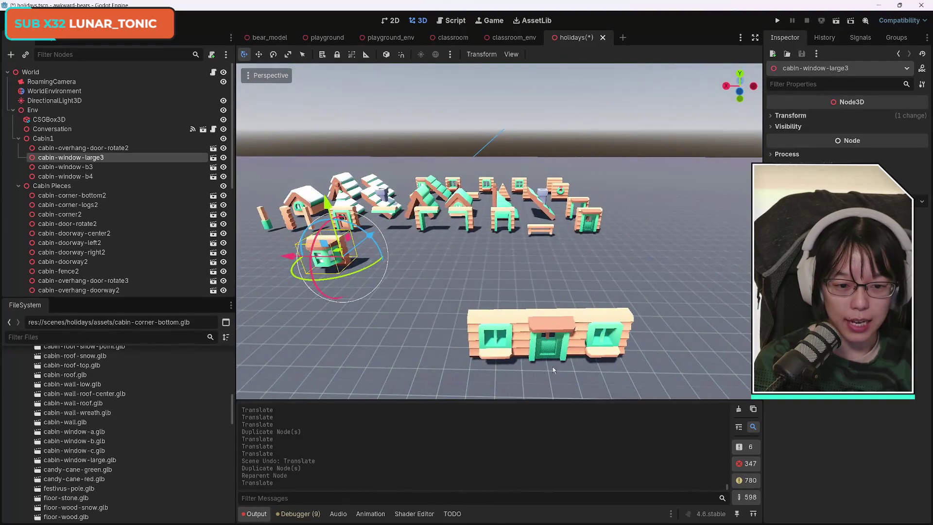
{"action": "mouse_move", "coordinate": [296, 257]}
{"action": "left_mouse_down"}
{"action": "mouse_move", "coordinate": [479, 279]}
{"action": "mouse_move", "coordinate": [501, 272]}
{"action": "left_mouse_up"}
- Position the large window over the door and lift it above the wall
{"action": "mouse_move", "coordinate": [557, 210]}
{"action": "left_mouse_down"}
{"action": "mouse_move", "coordinate": [554, 273]}
{"action": "mouse_move", "coordinate": [581, 292]}
{"action": "left_mouse_up"}
{"action": "key", "text": "ctrl+z"}
{"action": "left_click_drag", "start_coordinate": [515, 331], "coordinate": [482, 343]}
{"action": "left_click_drag", "start_coordinate": [543, 287], "coordinate": [549, 253]}
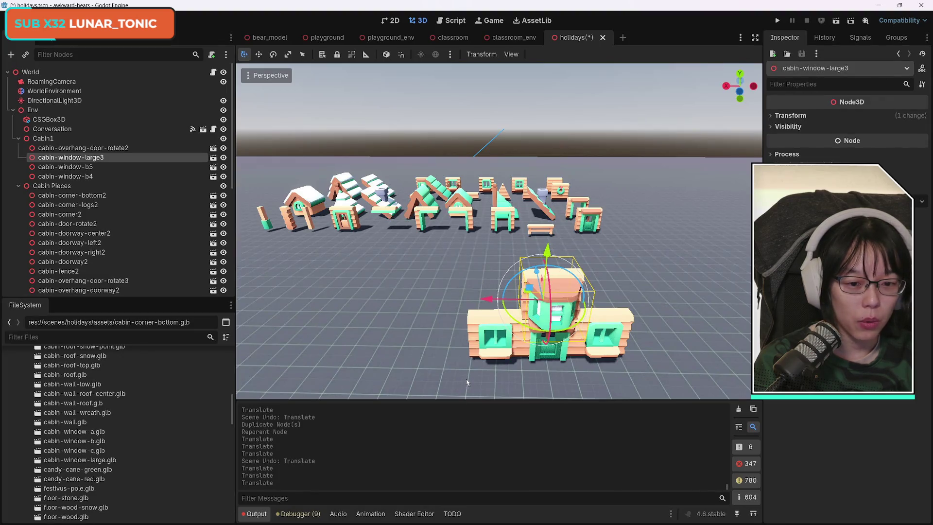
{"action": "mouse_move", "coordinate": [547, 252]}
{"action": "left_mouse_down"}
{"action": "mouse_move", "coordinate": [558, 188]}
{"action": "mouse_move", "coordinate": [558, 206]}
{"action": "left_mouse_up"}
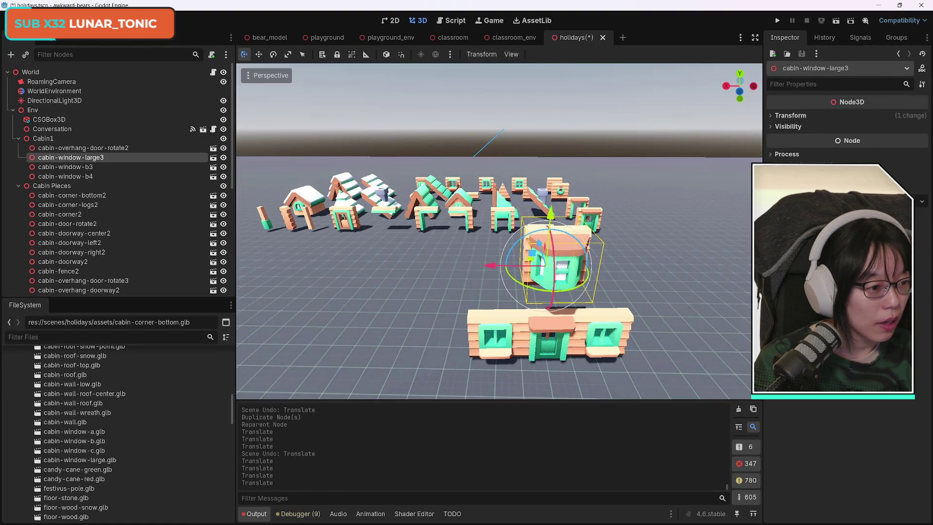
- Fly over to the spare pieces and select the low wall piece
{"action": "left_click", "coordinate": [389, 213]}
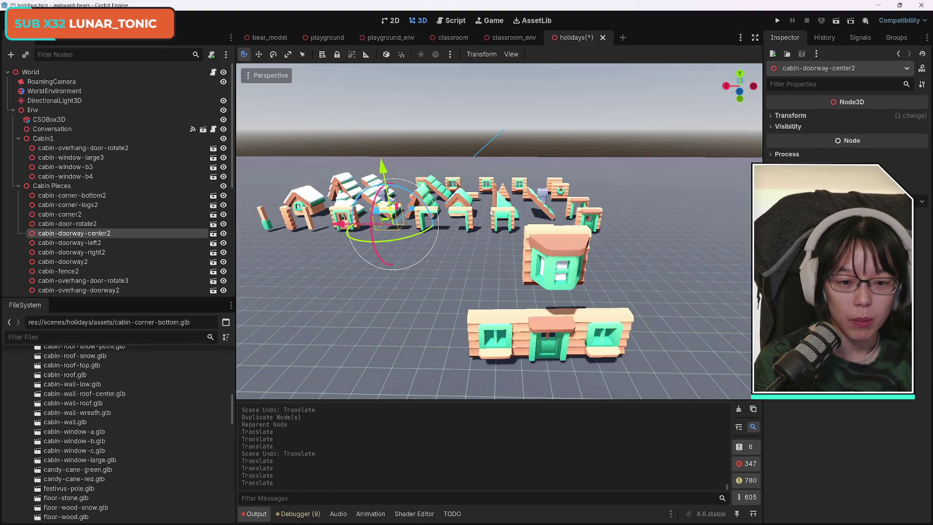
{"action": "left_click_drag", "start_coordinate": [492, 213], "coordinate": [485, 250]}
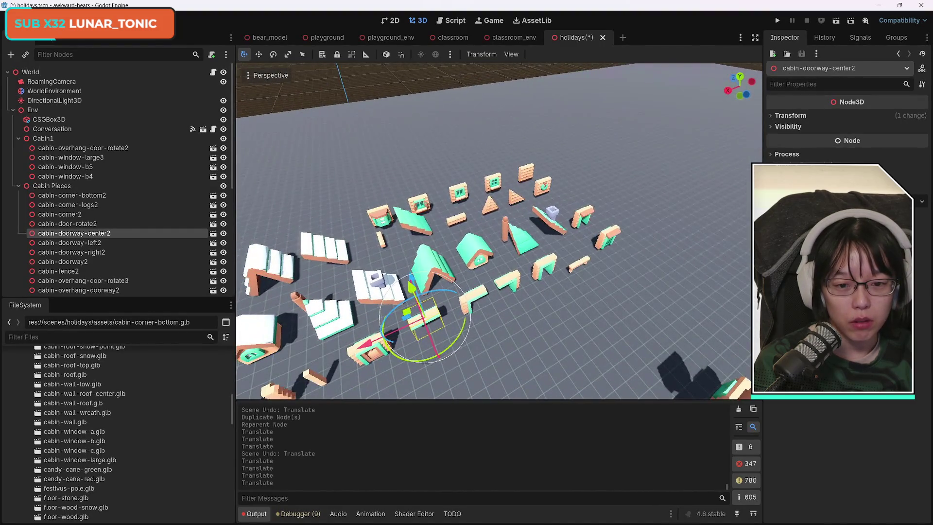
{"action": "left_click", "coordinate": [461, 222]}
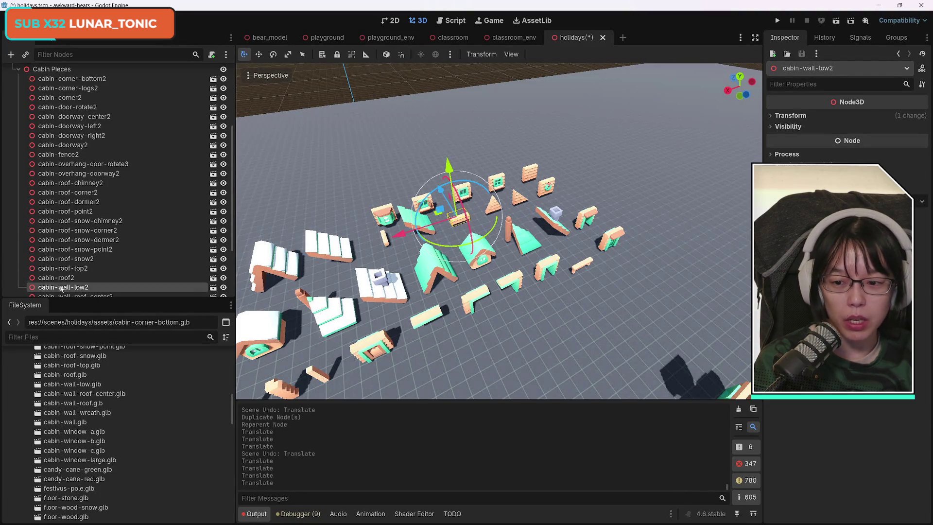
- Duplicate cabin-wall-low2 as cabin-wall-low3 inside Cabin1 and move it toward the cabin
{"action": "double_click", "coordinate": [91, 288]}
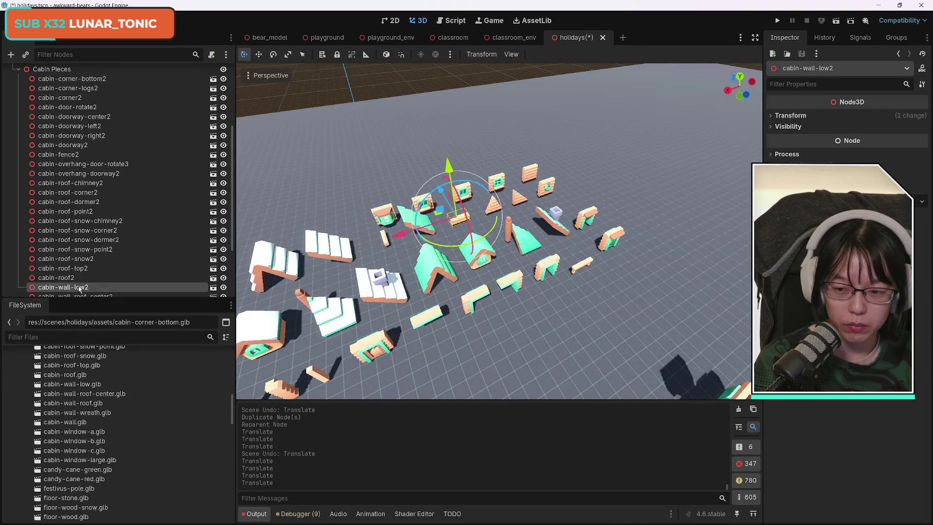
{"action": "key", "text": "End"}
{"action": "key", "text": "Return"}
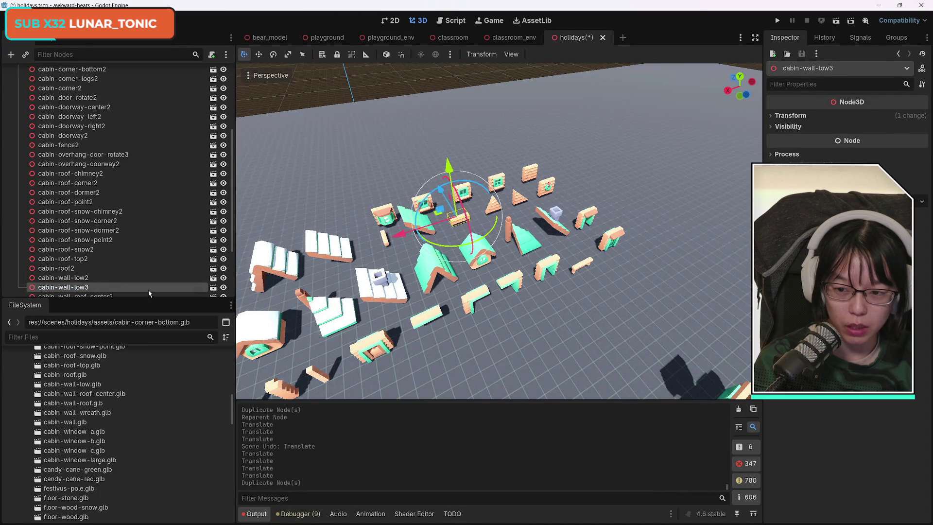
{"action": "key", "text": "ctrl+d"}
{"action": "mouse_move", "coordinate": [63, 286]}
{"action": "left_mouse_down"}
{"action": "mouse_move", "coordinate": [63, 73]}
{"action": "mouse_move", "coordinate": [64, 153]}
{"action": "left_mouse_up"}
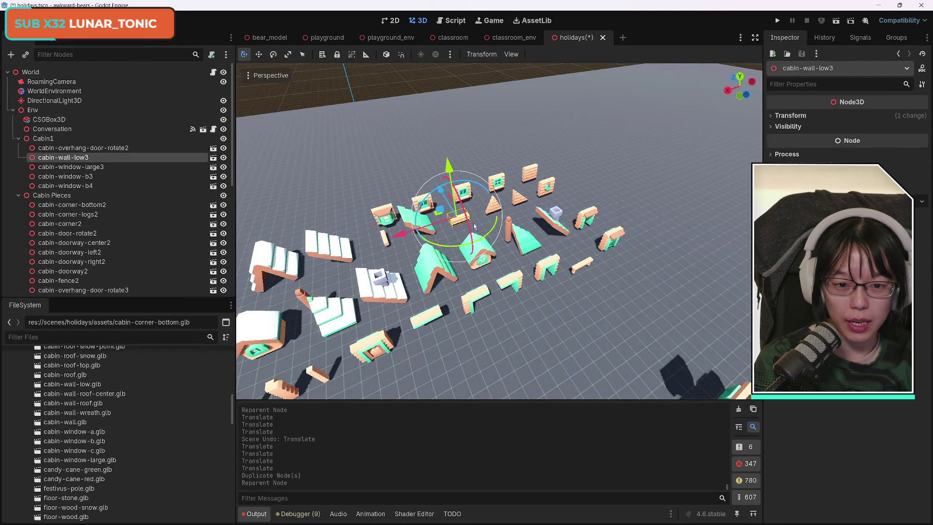
{"action": "left_click_drag", "start_coordinate": [474, 226], "coordinate": [580, 392]}
- Move cabin-wall-low3 onto the centre of the front wall above the door
{"action": "scroll", "coordinate": [583, 392], "scroll_direction": "up", "scroll_amount": 2}
{"action": "key", "text": "w"}
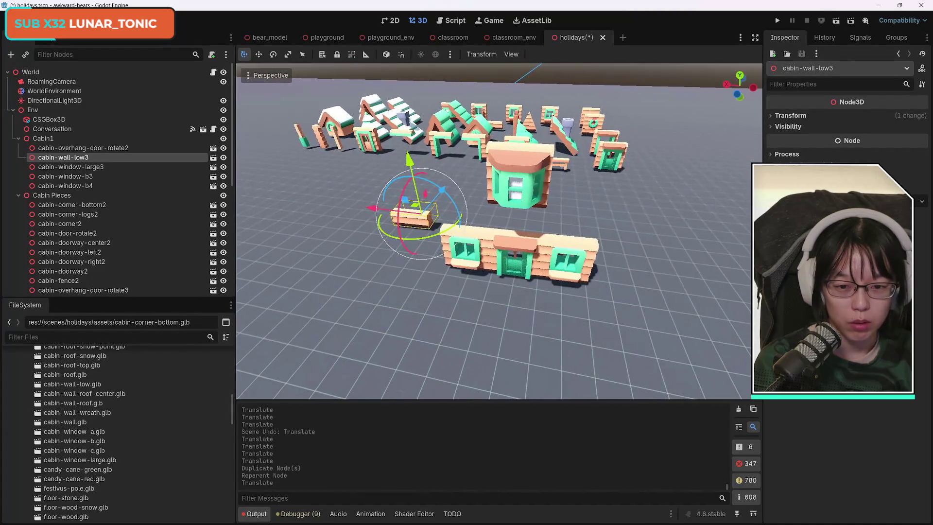
{"action": "mouse_move", "coordinate": [374, 211]}
{"action": "left_mouse_down"}
{"action": "mouse_move", "coordinate": [510, 192]}
{"action": "mouse_move", "coordinate": [527, 175]}
{"action": "mouse_move", "coordinate": [536, 209]}
{"action": "mouse_move", "coordinate": [519, 170]}
{"action": "left_mouse_up"}
{"action": "mouse_move", "coordinate": [440, 287]}
{"action": "left_mouse_down"}
{"action": "mouse_move", "coordinate": [491, 284]}
{"action": "mouse_move", "coordinate": [476, 277]}
{"action": "left_mouse_up"}
{"action": "scroll", "coordinate": [486, 222], "scroll_direction": "up", "scroll_amount": 5}
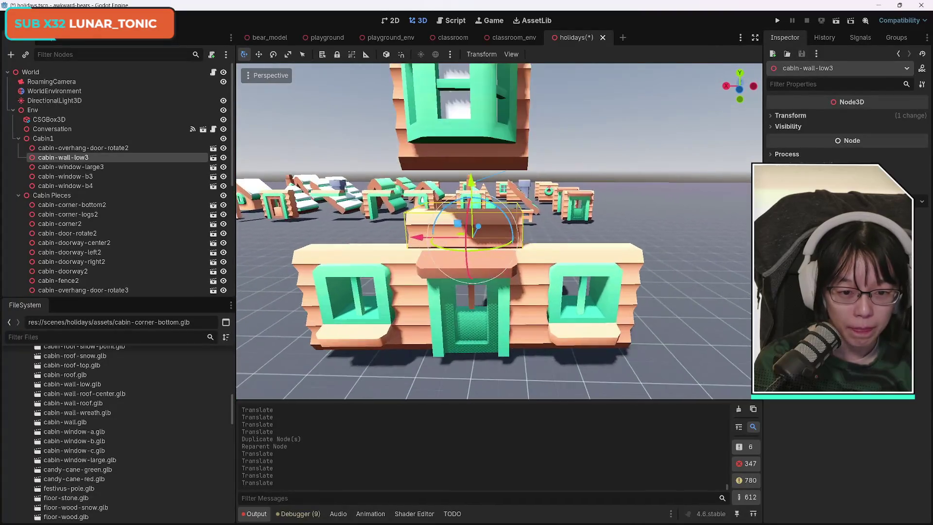
- Fine-tune cabin-wall-low3's depth, sideways position and height, then duplicate it
{"action": "left_click_drag", "start_coordinate": [486, 222], "coordinate": [493, 225]}
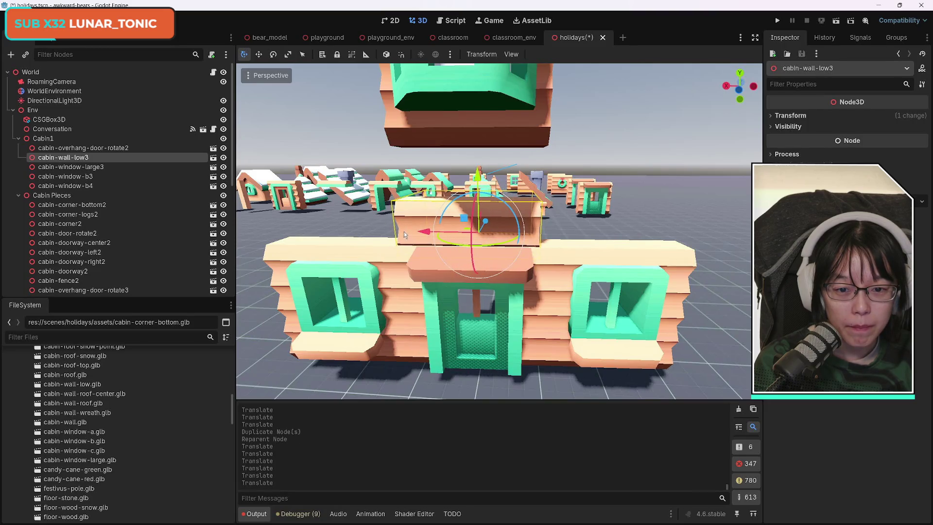
{"action": "left_click_drag", "start_coordinate": [427, 232], "coordinate": [434, 242]}
{"action": "mouse_move", "coordinate": [543, 311]}
{"action": "left_mouse_down"}
{"action": "mouse_move", "coordinate": [632, 311]}
{"action": "mouse_move", "coordinate": [534, 301]}
{"action": "mouse_move", "coordinate": [506, 236]}
{"action": "left_mouse_up"}
{"action": "left_click_drag", "start_coordinate": [485, 175], "coordinate": [484, 183]}
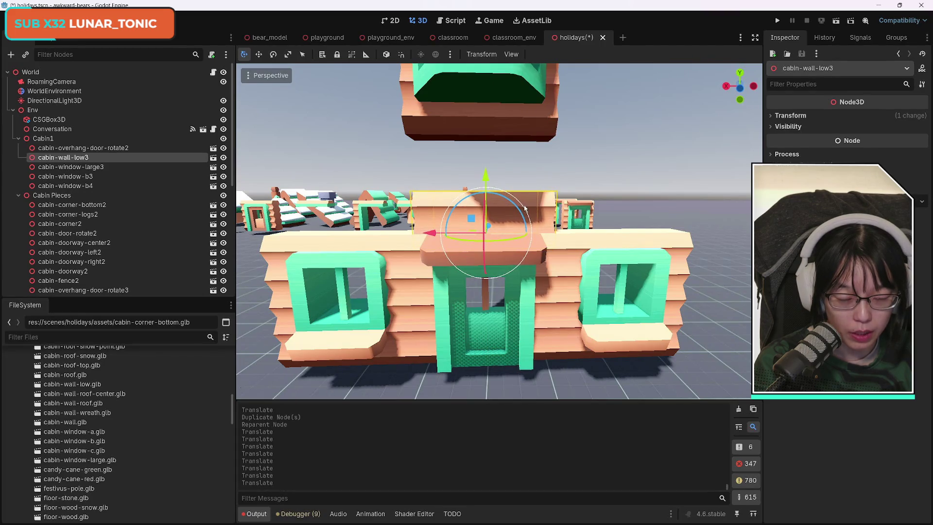
{"action": "left_click", "coordinate": [73, 166]}
{"action": "left_click", "coordinate": [68, 157]}
{"action": "key", "text": "ctrl+d"}
- Slide cabin-wall-low4 left along the top of the front wall and line up its depth
{"action": "left_click_drag", "start_coordinate": [430, 232], "coordinate": [327, 234]}
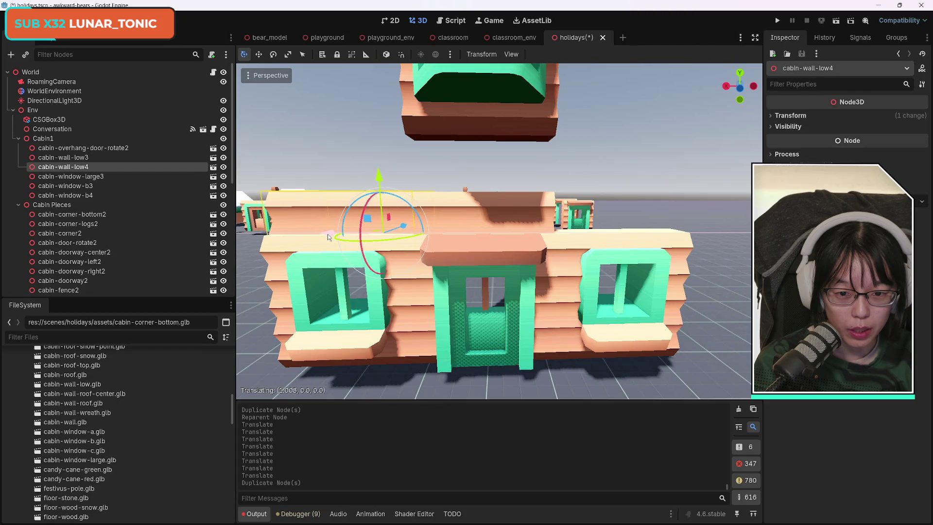
{"action": "right_click", "coordinate": [327, 234]}
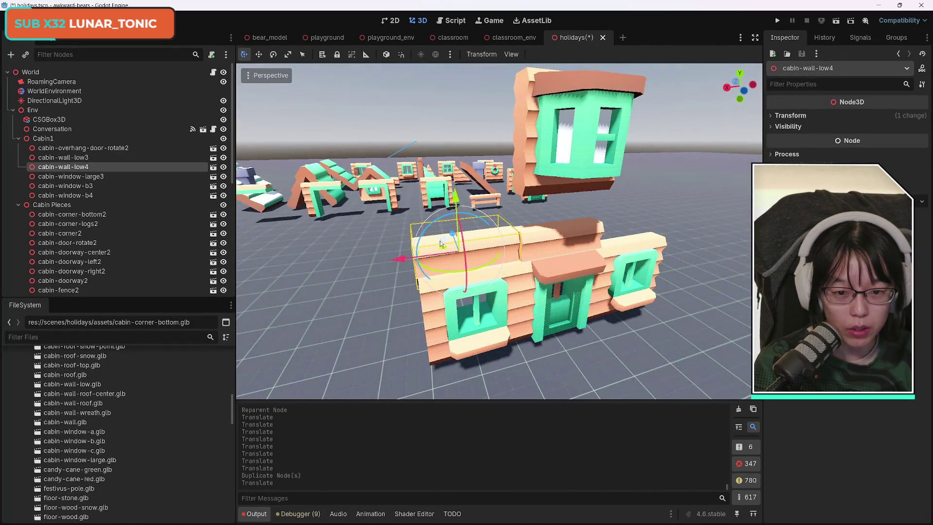
{"action": "left_click_drag", "start_coordinate": [450, 233], "coordinate": [452, 236]}
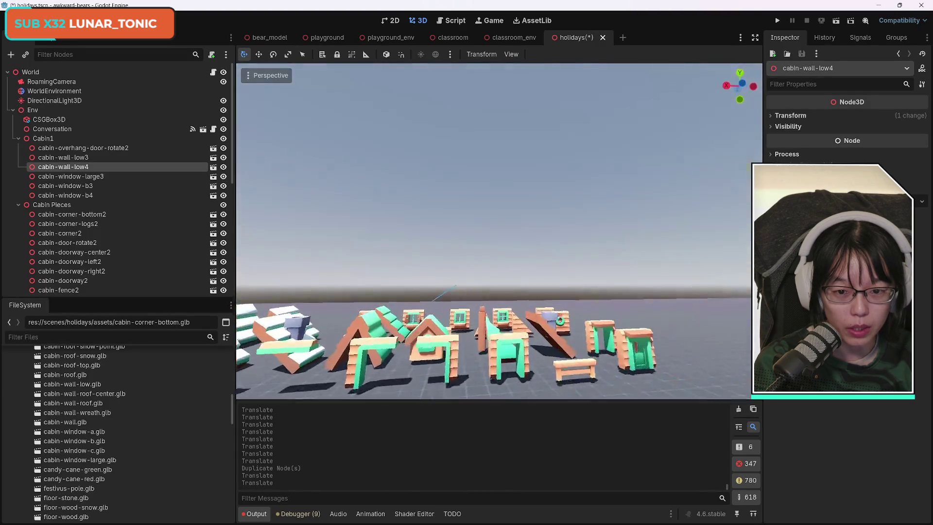
{"action": "key", "text": "w"}
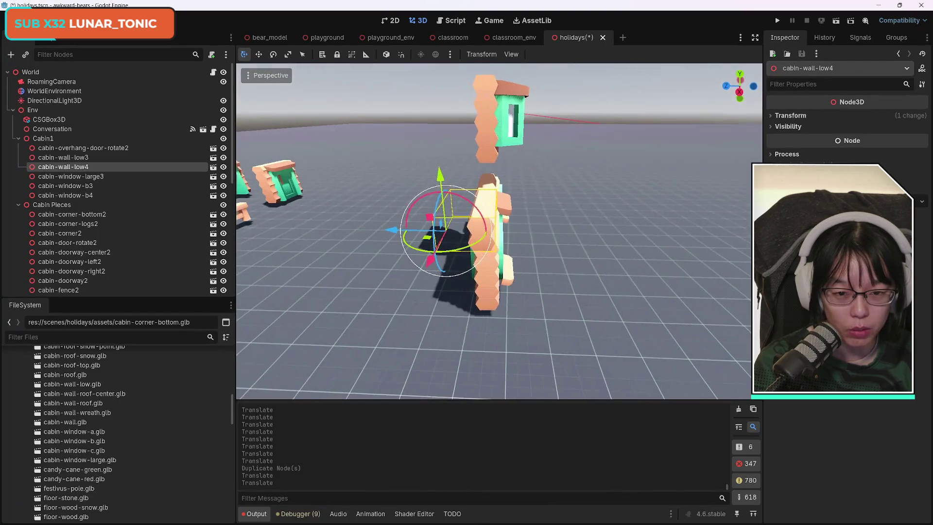
{"action": "key", "text": "s"}
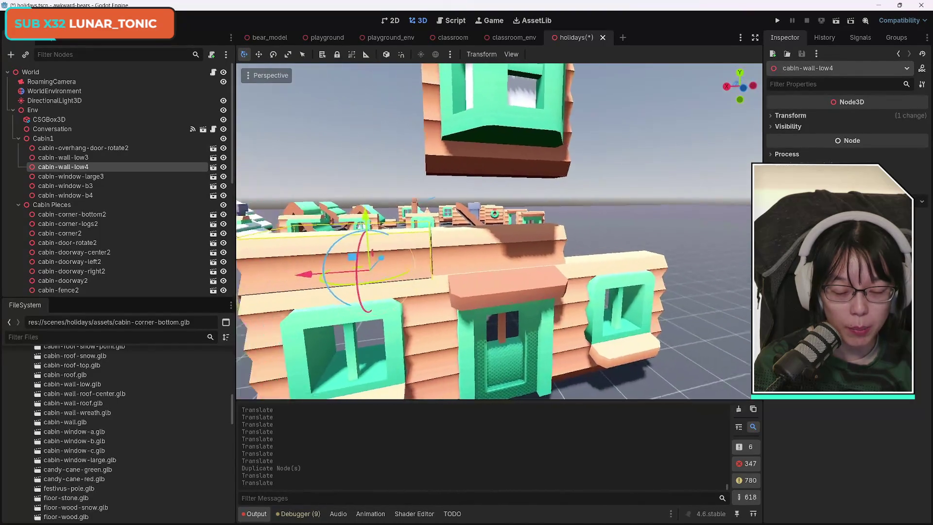
- Align cabin-wall-low4's end and depth with the front wall's left side
{"action": "left_click_drag", "start_coordinate": [416, 258], "coordinate": [416, 258]}
{"action": "left_click_drag", "start_coordinate": [475, 251], "coordinate": [475, 251]}
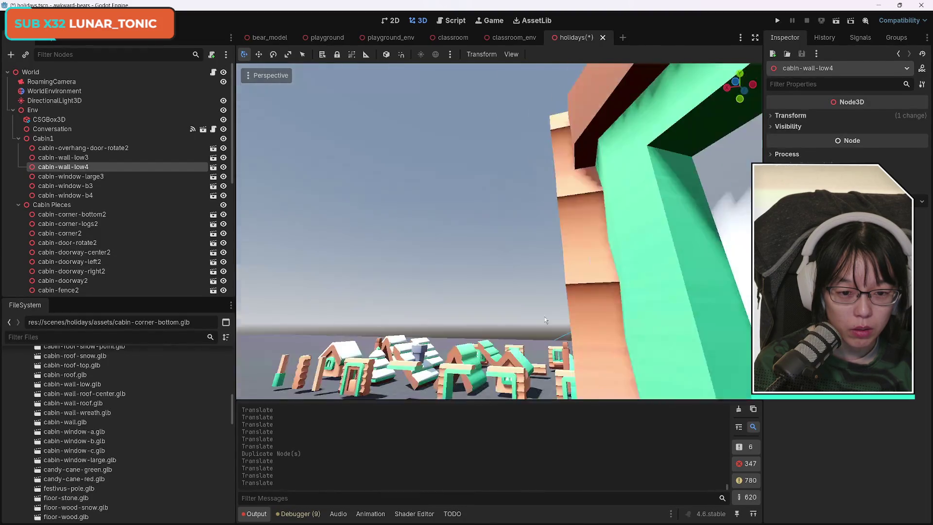
{"action": "key", "text": "s"}
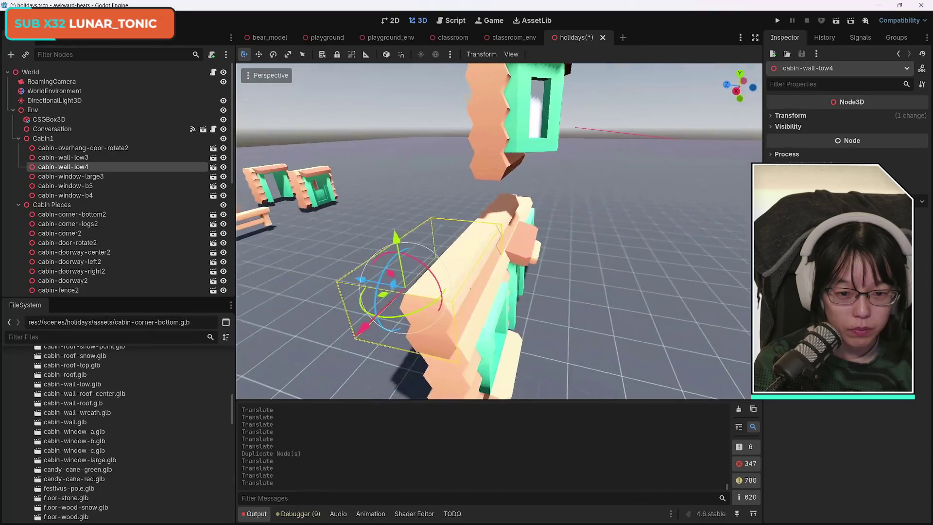
{"action": "key", "text": "s"}
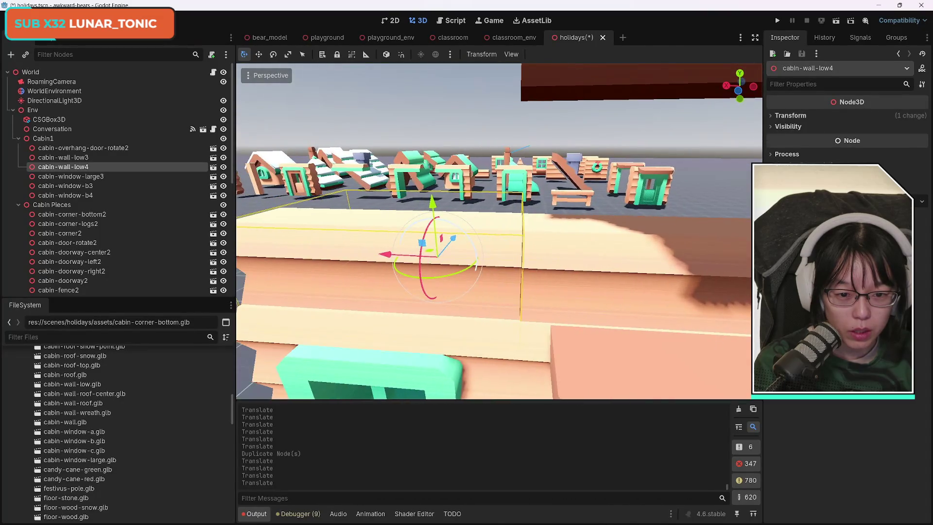
{"action": "left_click_drag", "start_coordinate": [392, 256], "coordinate": [391, 255]}
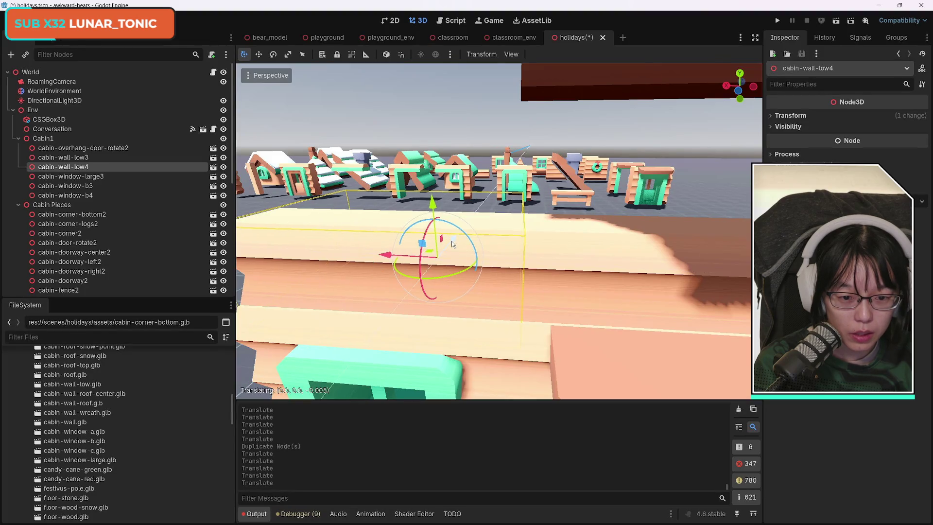
{"action": "left_click_drag", "start_coordinate": [451, 244], "coordinate": [452, 244]}
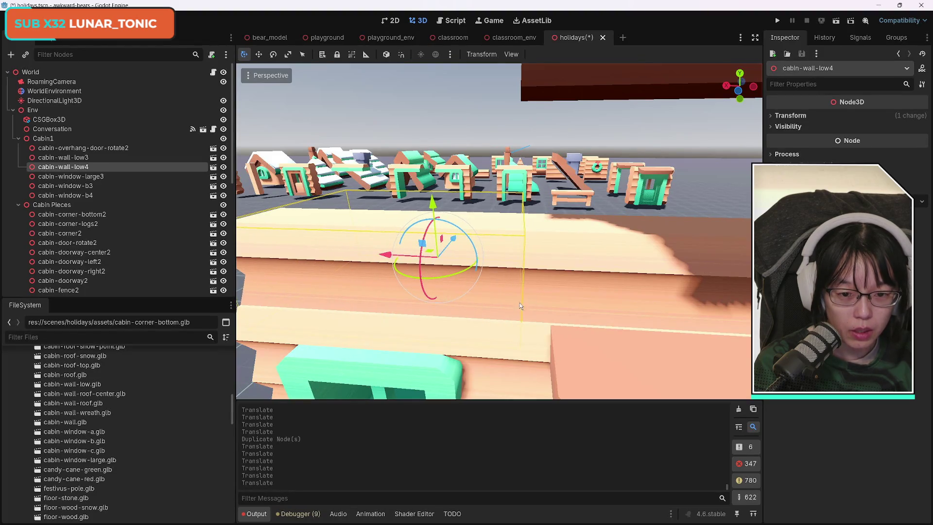
- Reselect cabin-wall-low3 and duplicate it as cabin-wall-low5
{"action": "left_click", "coordinate": [674, 287]}
{"action": "left_click_drag", "start_coordinate": [620, 320], "coordinate": [587, 348]}
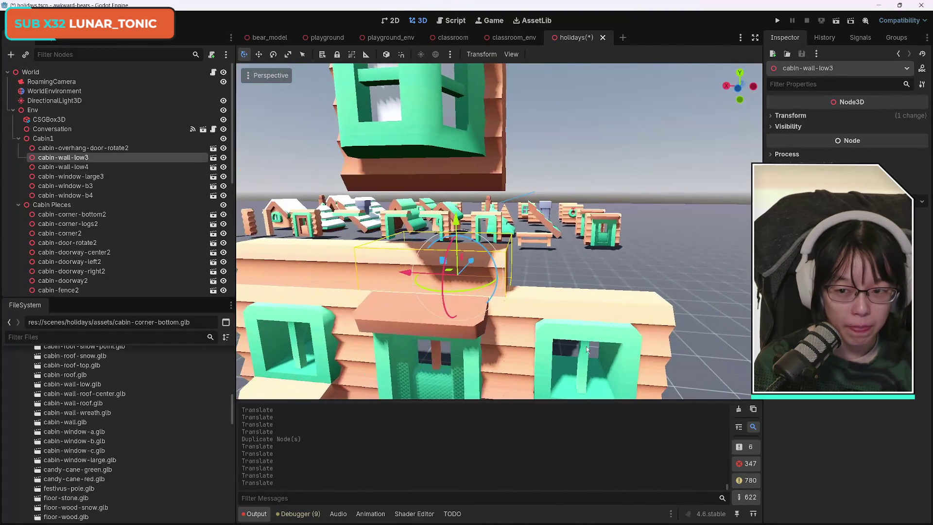
{"action": "key", "text": "ctrl+d"}
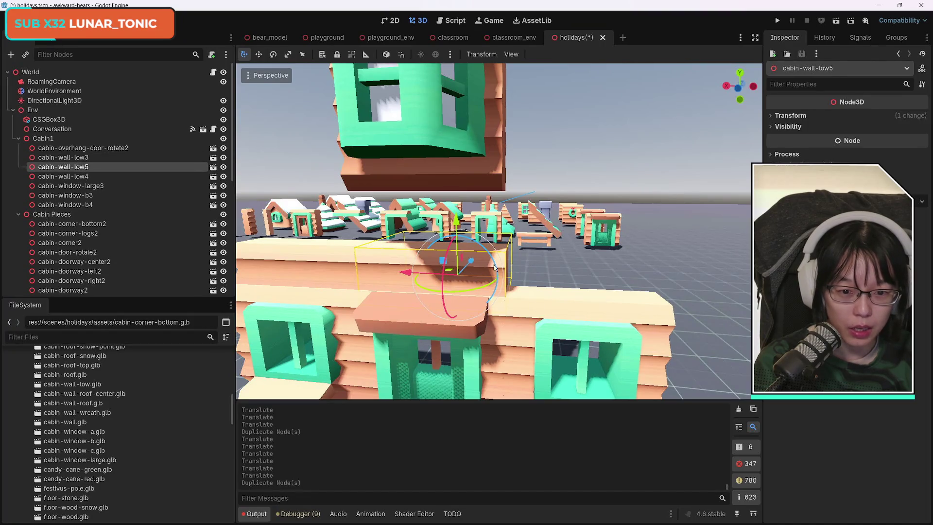
- Slide cabin-wall-low5 right along the front wall, undoing an accidental height change
{"action": "left_click_drag", "start_coordinate": [410, 271], "coordinate": [514, 282]}
{"action": "mouse_move", "coordinate": [570, 230]}
{"action": "left_mouse_down"}
{"action": "mouse_move", "coordinate": [564, 265]}
{"action": "mouse_move", "coordinate": [584, 270]}
{"action": "left_mouse_up"}
{"action": "key", "text": "ctrl+z"}
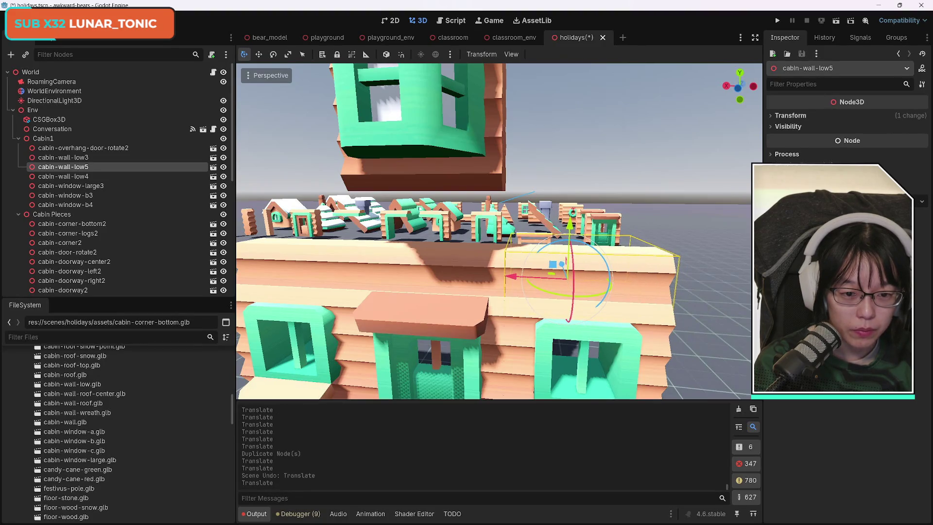
{"action": "scroll", "coordinate": [494, 231], "scroll_direction": "down", "scroll_amount": 5}
{"action": "scroll", "coordinate": [494, 230], "scroll_direction": "up", "scroll_amount": 5}
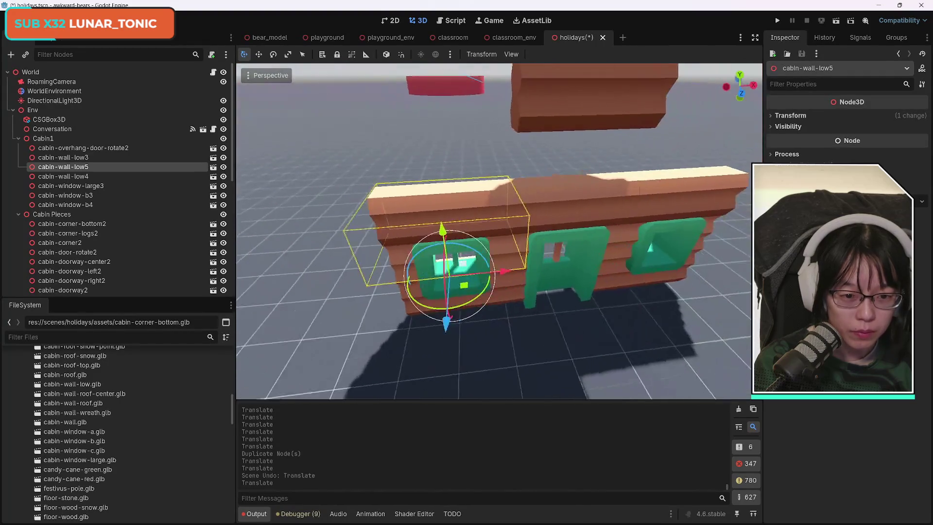
{"action": "scroll", "coordinate": [494, 231], "scroll_direction": "up", "scroll_amount": 5}
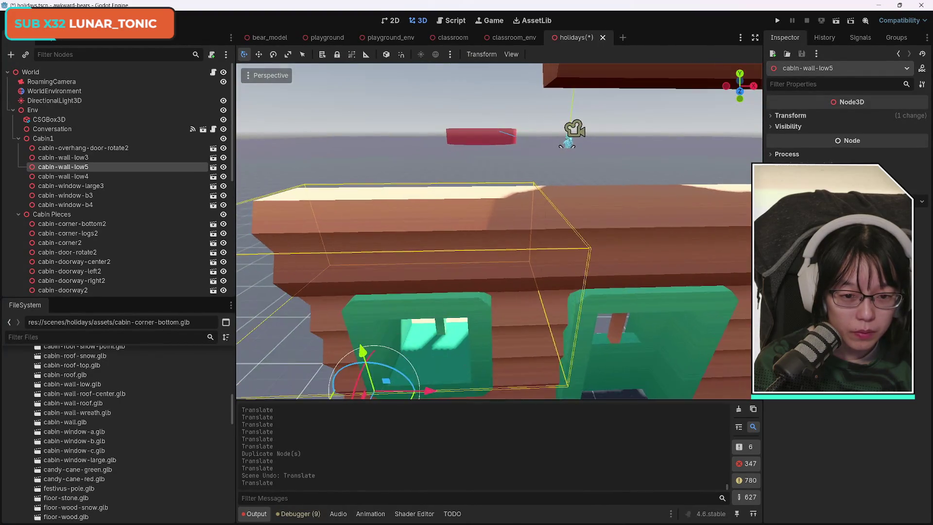
- Line cabin-wall-low5 up above the right window, undoing a stray move
{"action": "key", "text": "d"}
{"action": "left_click_drag", "start_coordinate": [336, 392], "coordinate": [337, 395]}
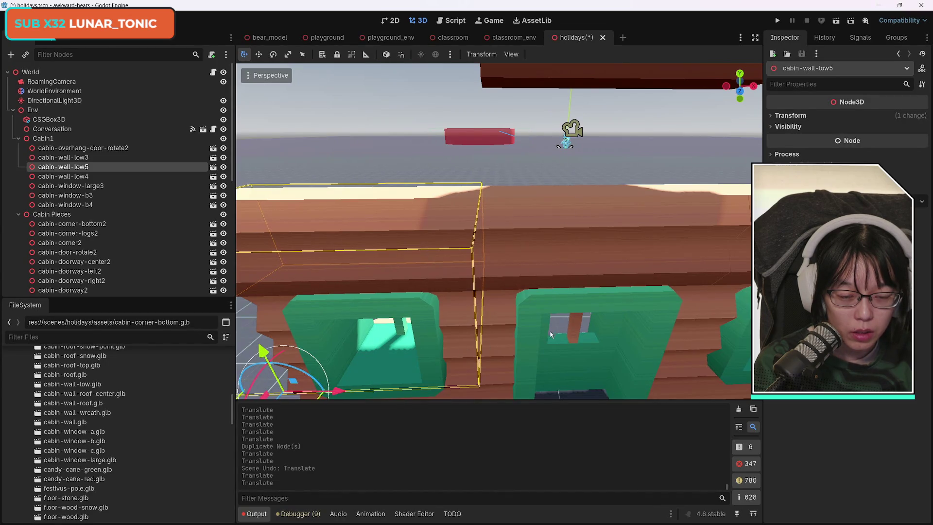
{"action": "scroll", "coordinate": [499, 231], "scroll_direction": "down", "scroll_amount": 10}
{"action": "key", "text": "w"}
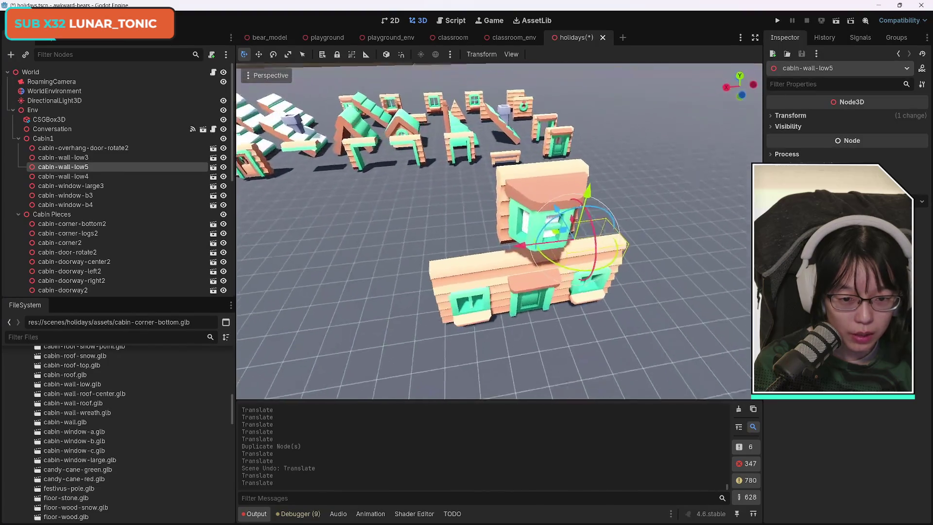
{"action": "key", "text": "s"}
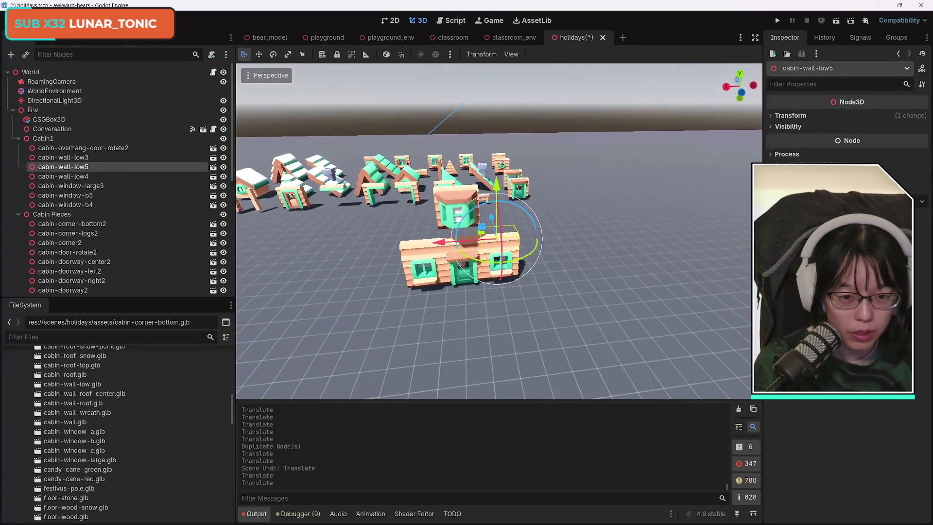
{"action": "key", "text": "w"}
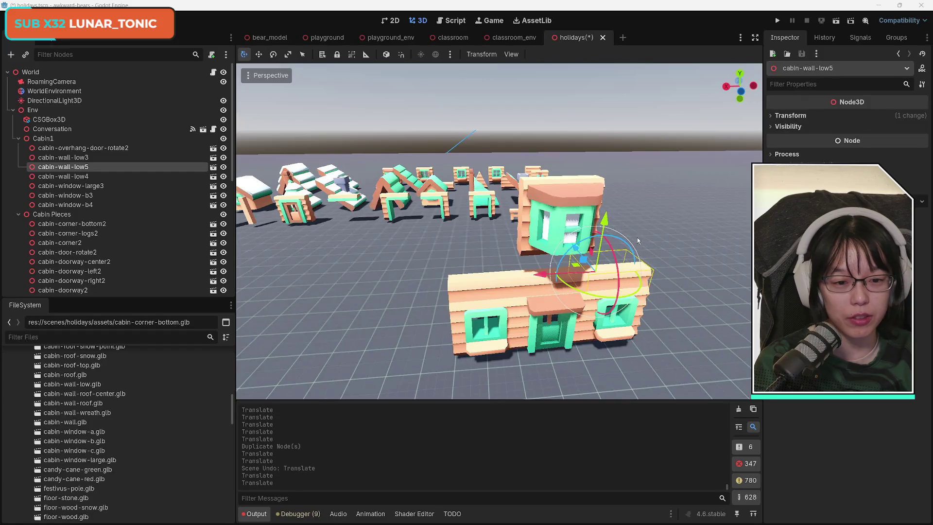
{"action": "left_click_drag", "start_coordinate": [605, 226], "coordinate": [568, 208]}
{"action": "key", "text": "ctrl+z"}
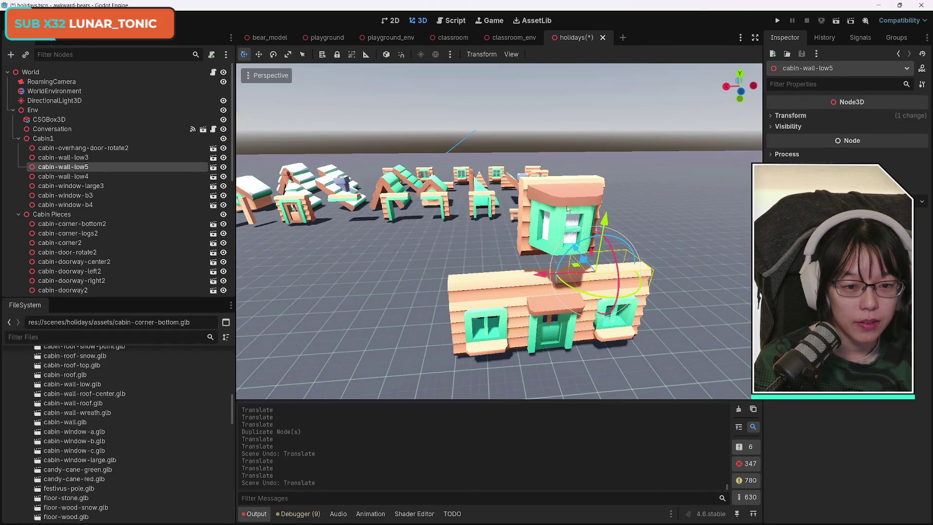